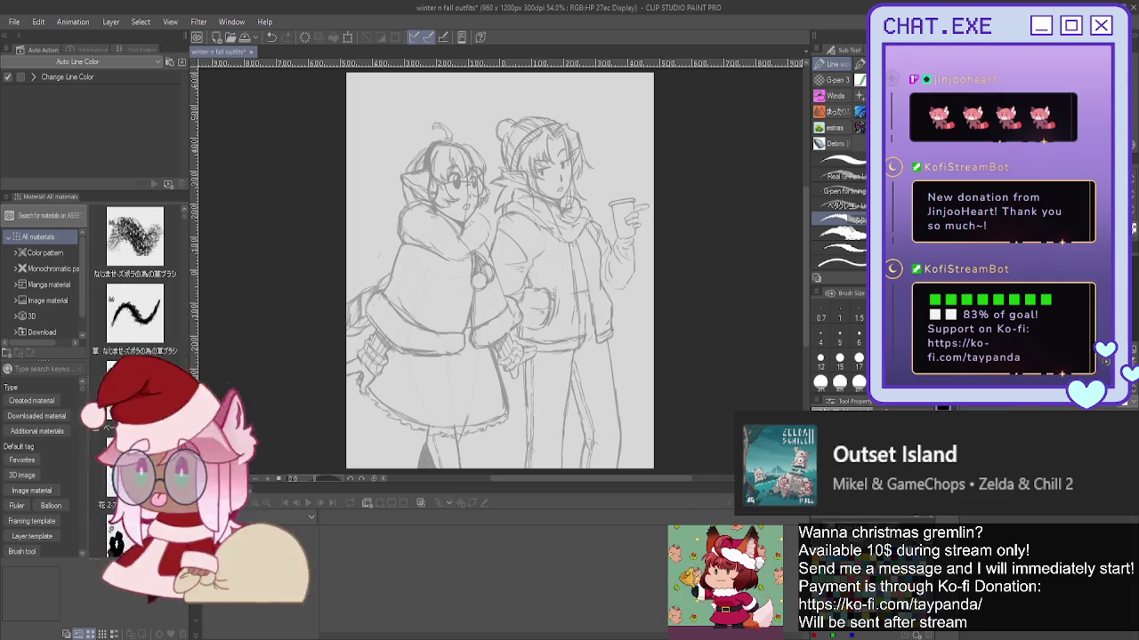
- Switch to the pencil brushes with the P shortcut
key(p)
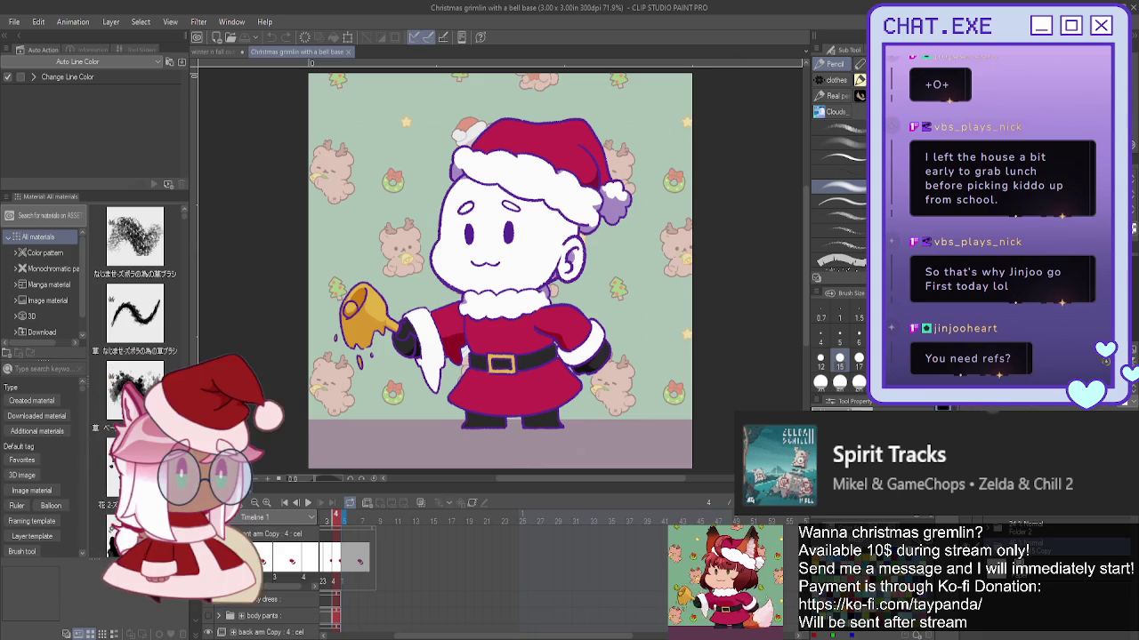
- Remove the faint blue sketch lines around the gremlin and select the body pants layer
drag(500, 267, 571, 279)
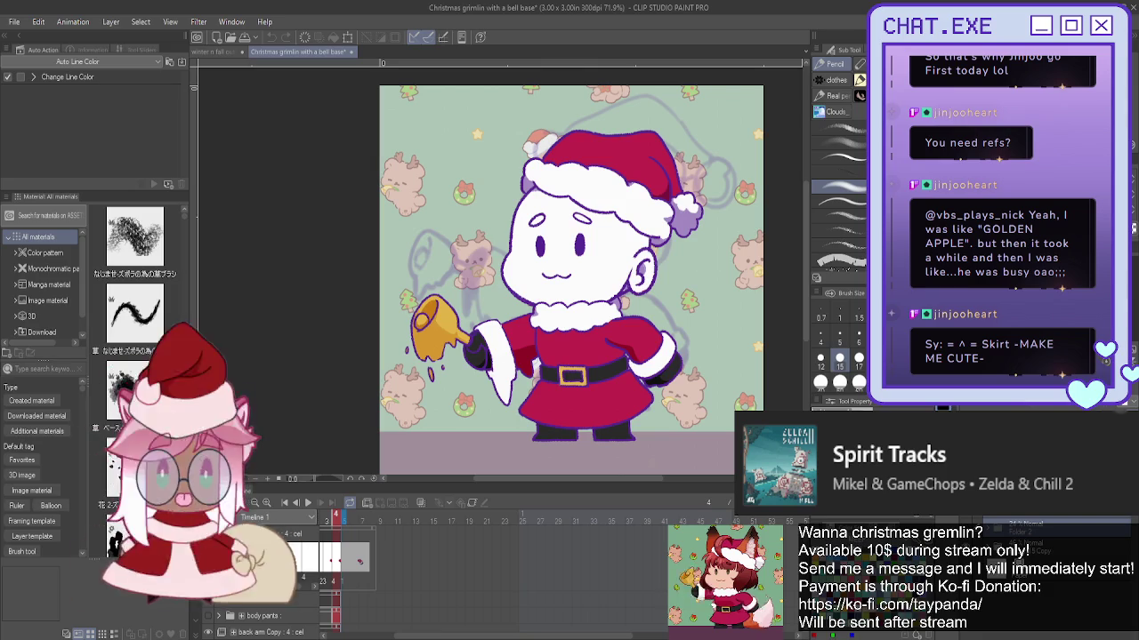
click(1018, 528)
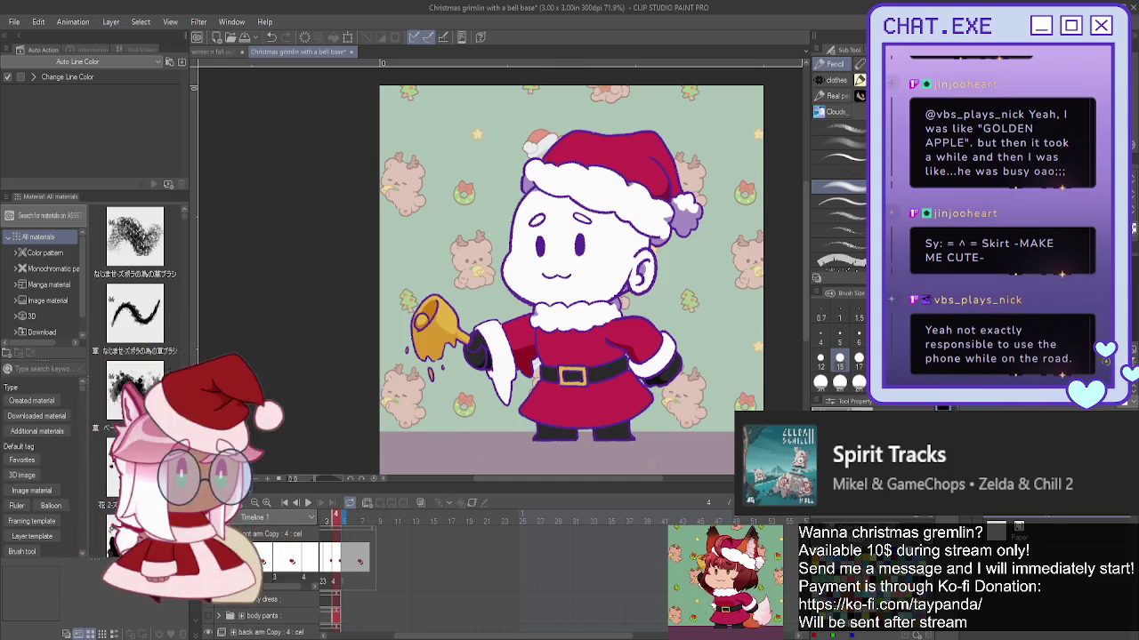
click(267, 616)
- Zoom in to check the gremlin, then return to the 'winter n fall outfits' document
scroll(266, 578, up, 1)
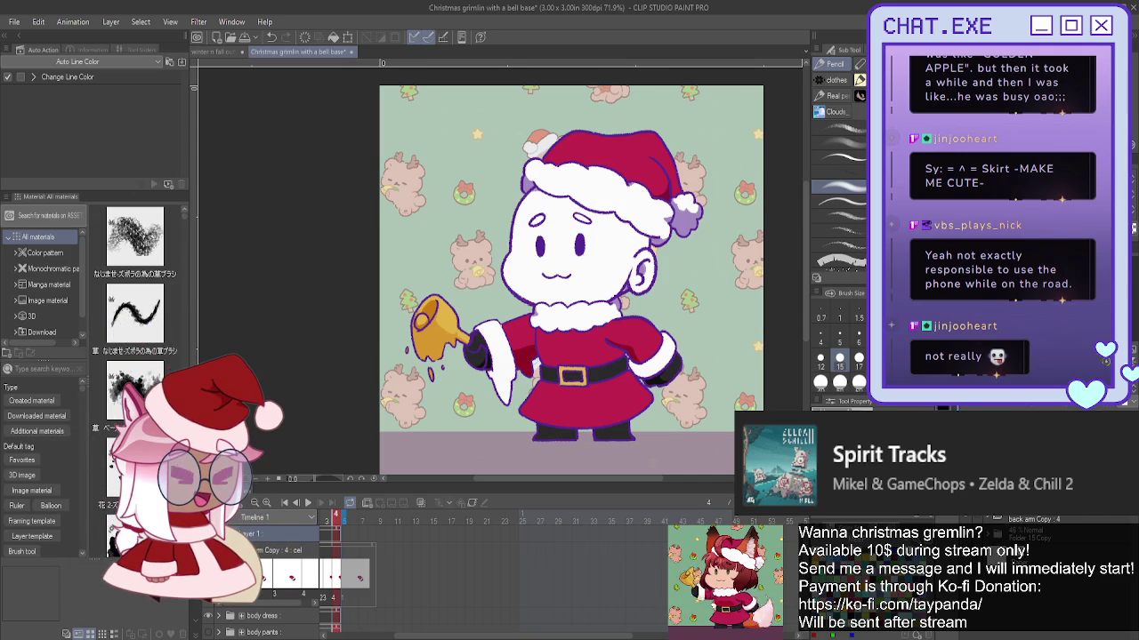
scroll(581, 241, up, 1)
scroll(583, 239, up, 1)
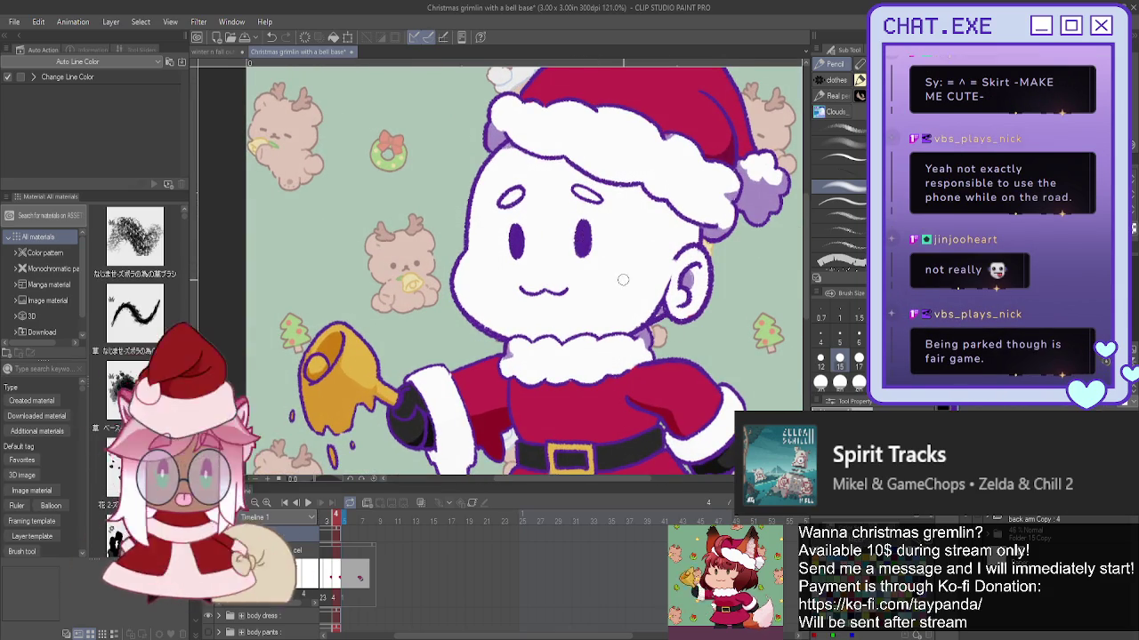
scroll(504, 281, down, 1)
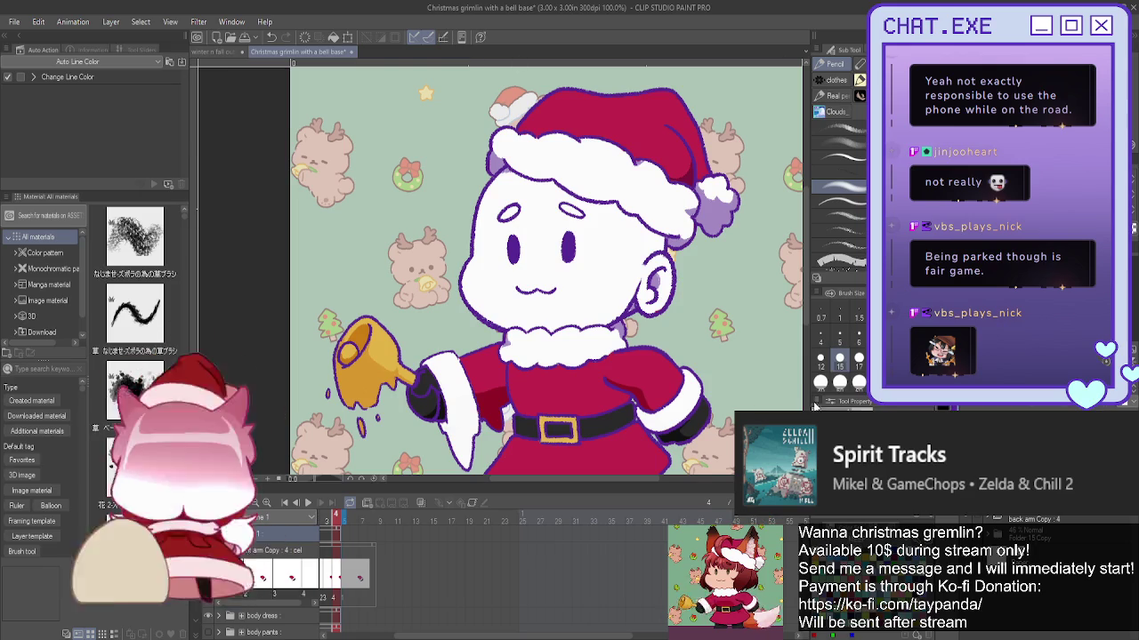
scroll(546, 270, down, 2)
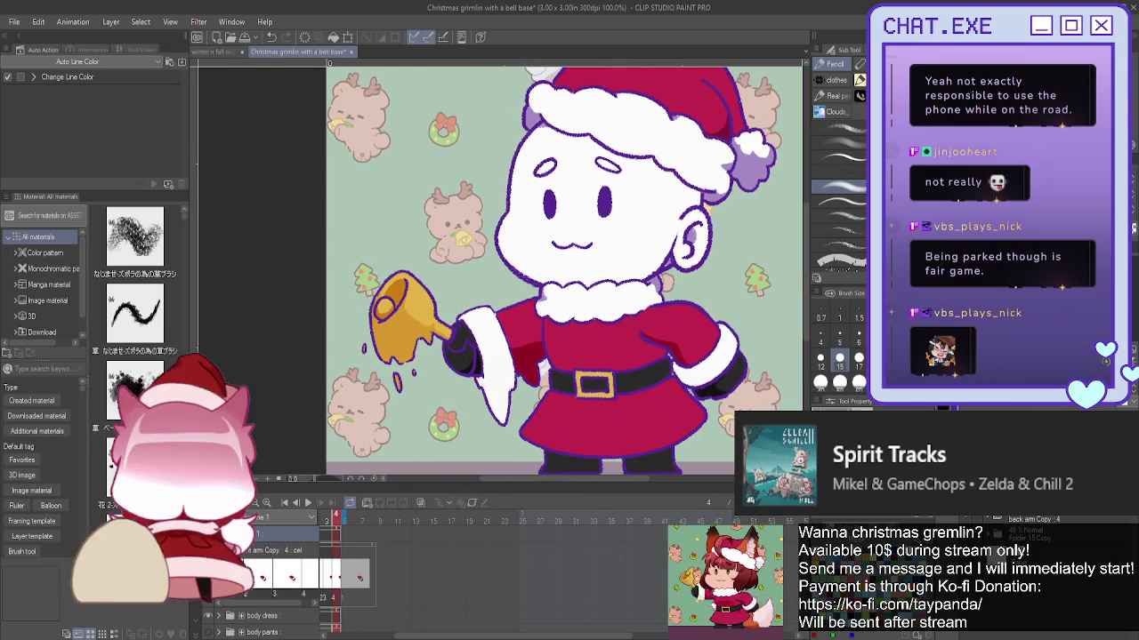
click(214, 50)
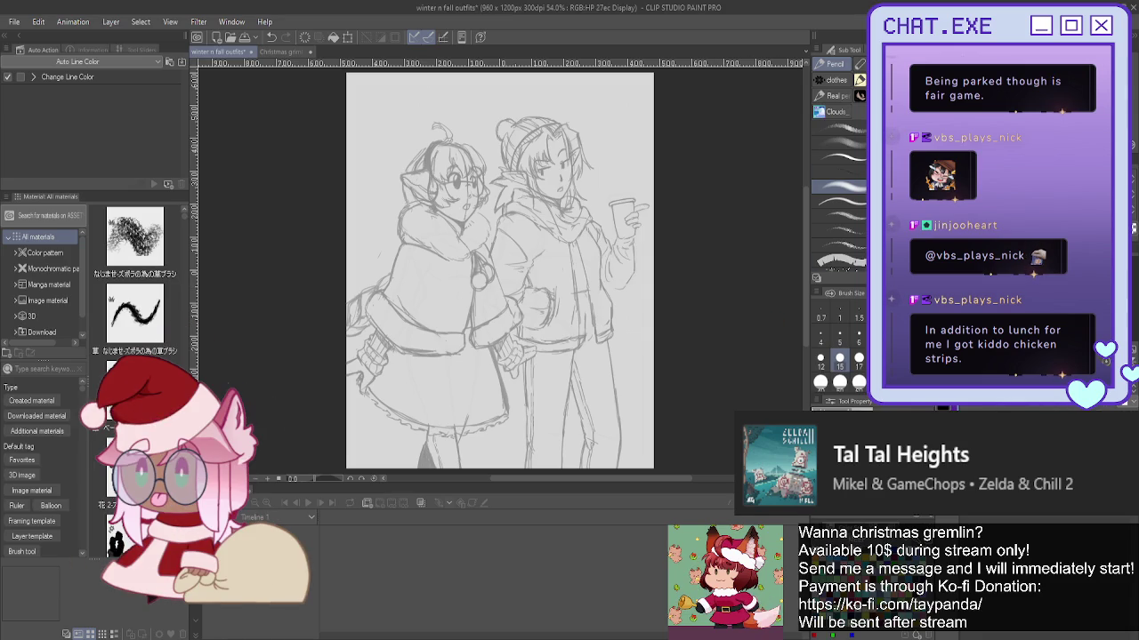
- Pick the finer pencil preset one row up, at Brush Size 5
click(835, 167)
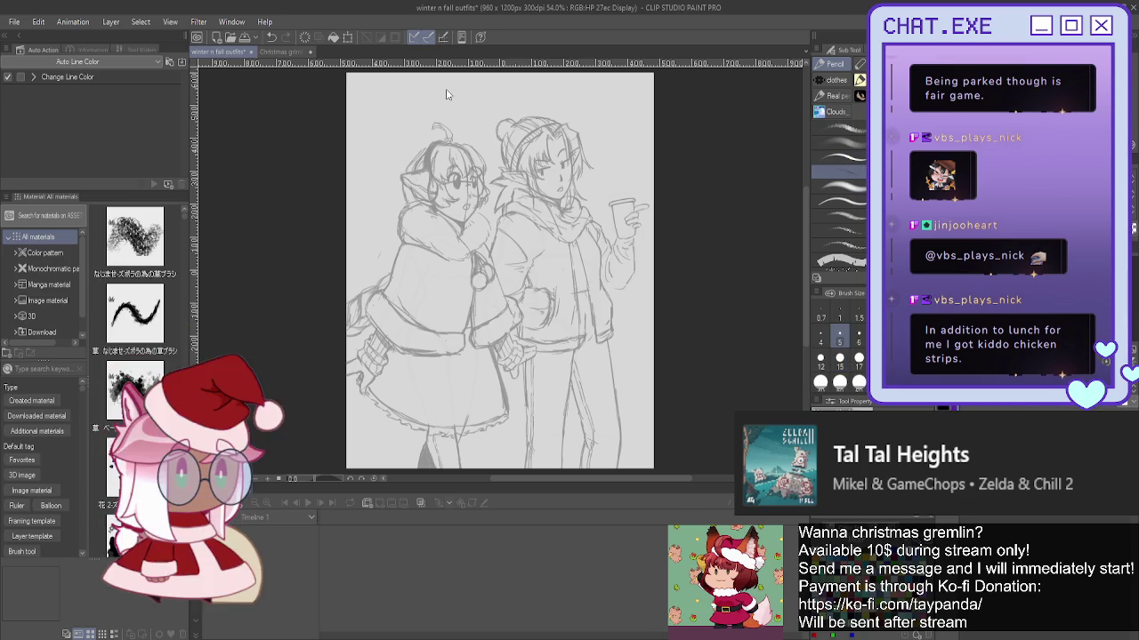
- Zoom in on the outfits sketch and try pencil strokes on the right character's hair, then undo them
key(ctrl+plus)
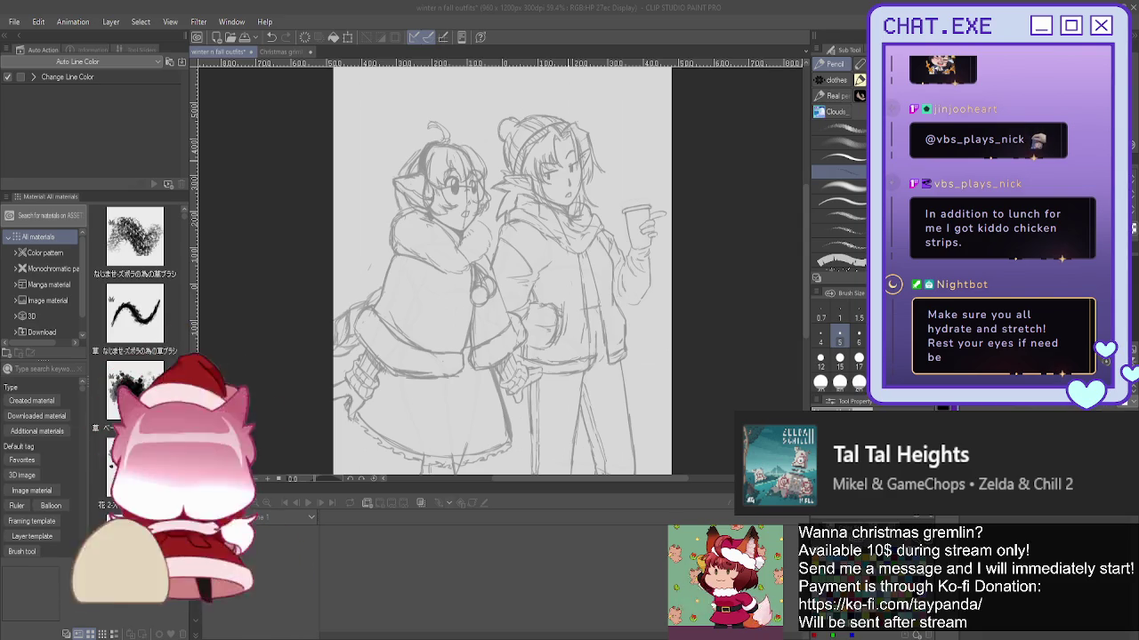
click(565, 138)
scroll(566, 138, up, 1)
scroll(565, 134, up, 1)
scroll(565, 124, up, 1)
scroll(564, 110, up, 1)
scroll(564, 110, up, 1)
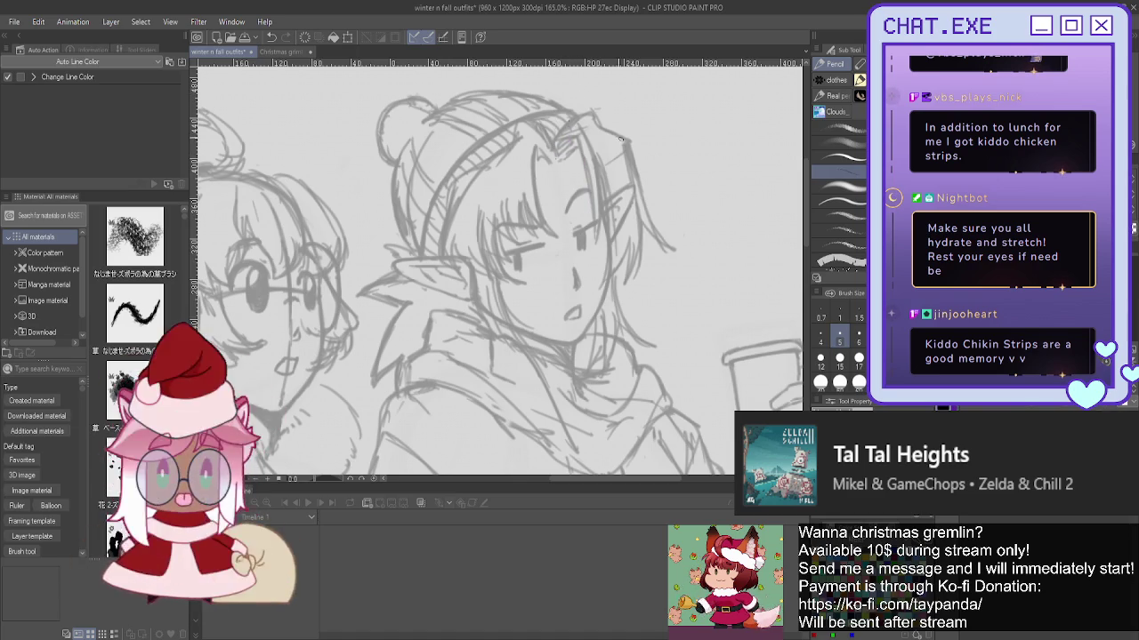
drag(570, 142, 589, 201)
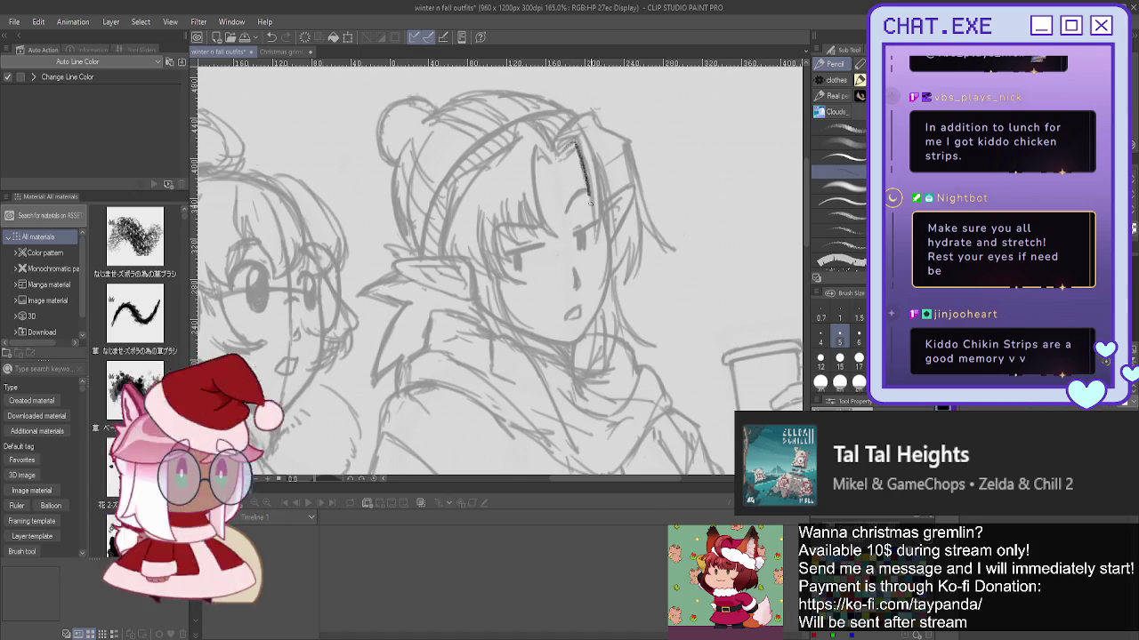
drag(577, 150, 590, 233)
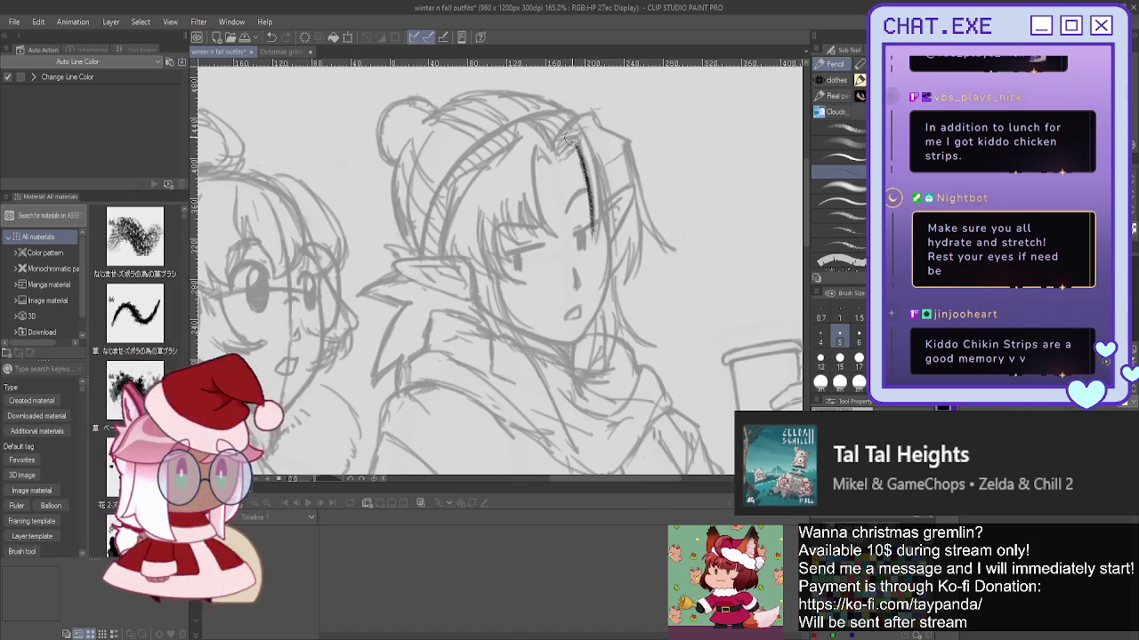
key(ctrl+z)
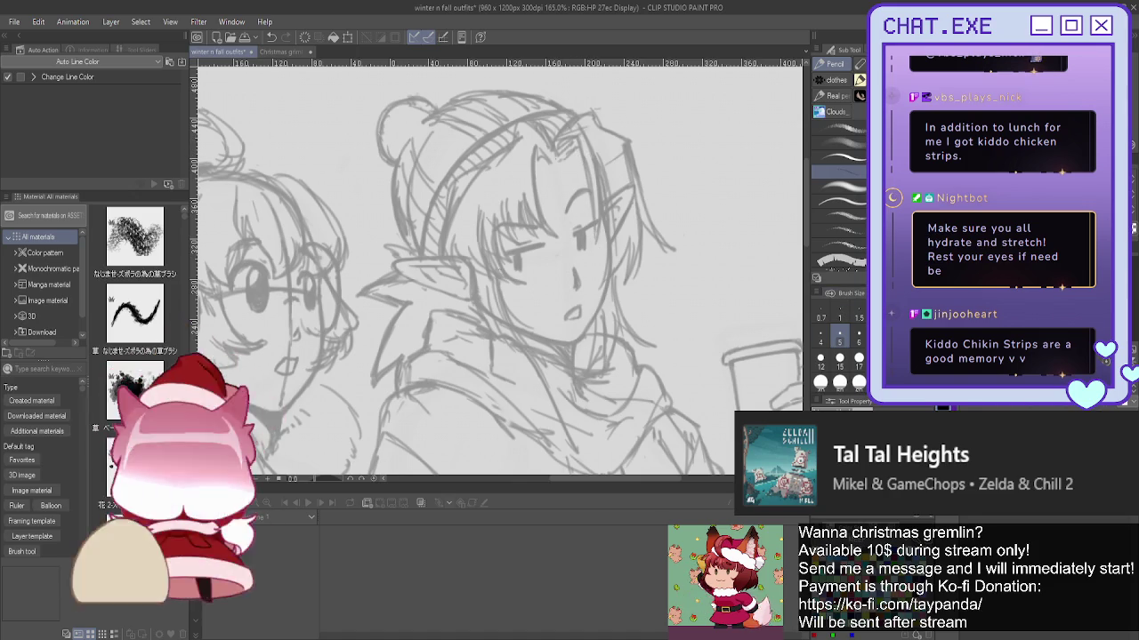
- Switch to a size 15 pencil, test and undo strokes over the face, then shrink the brush
scroll(845, 240, down, 2)
scroll(829, 240, down, 2)
scroll(826, 241, down, 1)
click(827, 236)
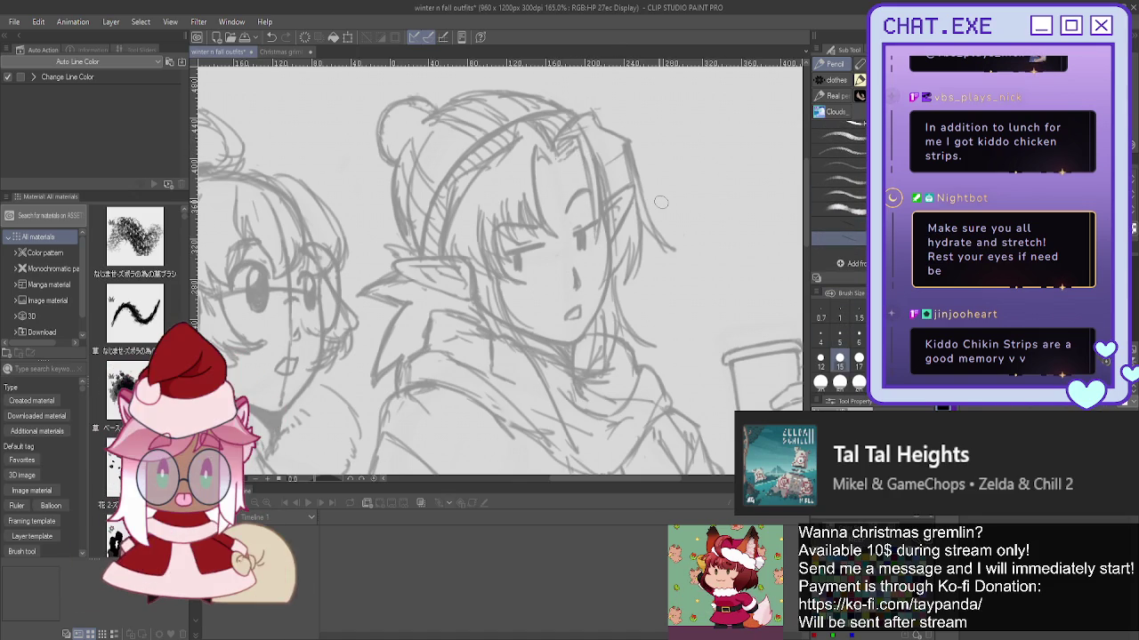
drag(627, 176, 578, 230)
drag(577, 182, 630, 229)
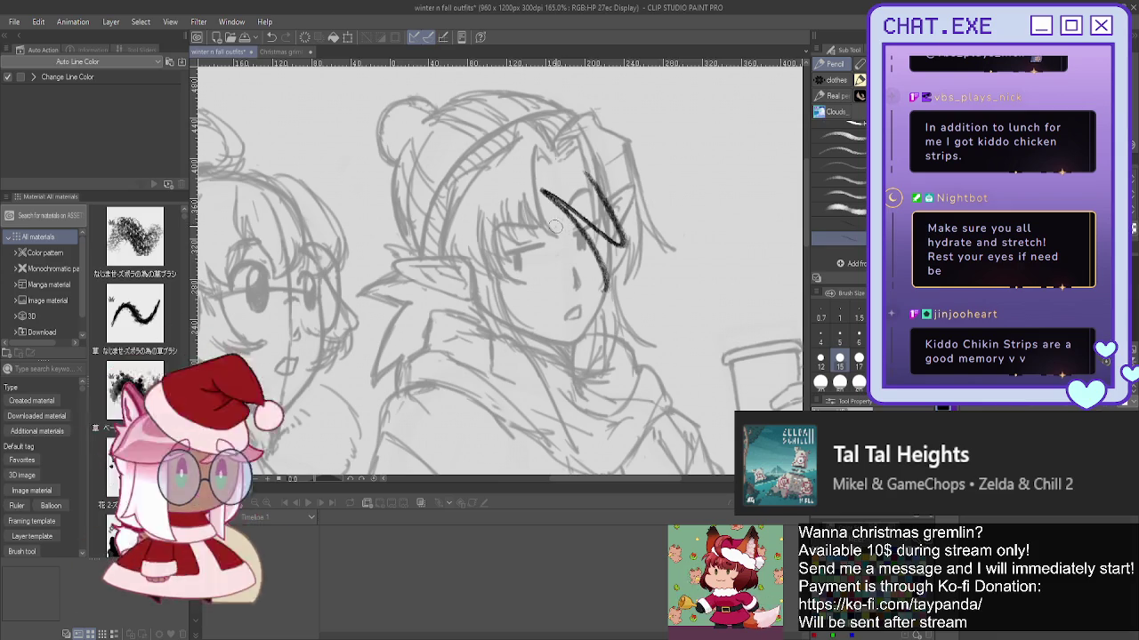
key(ctrl+z)
key(ctrl+z)
click(858, 342)
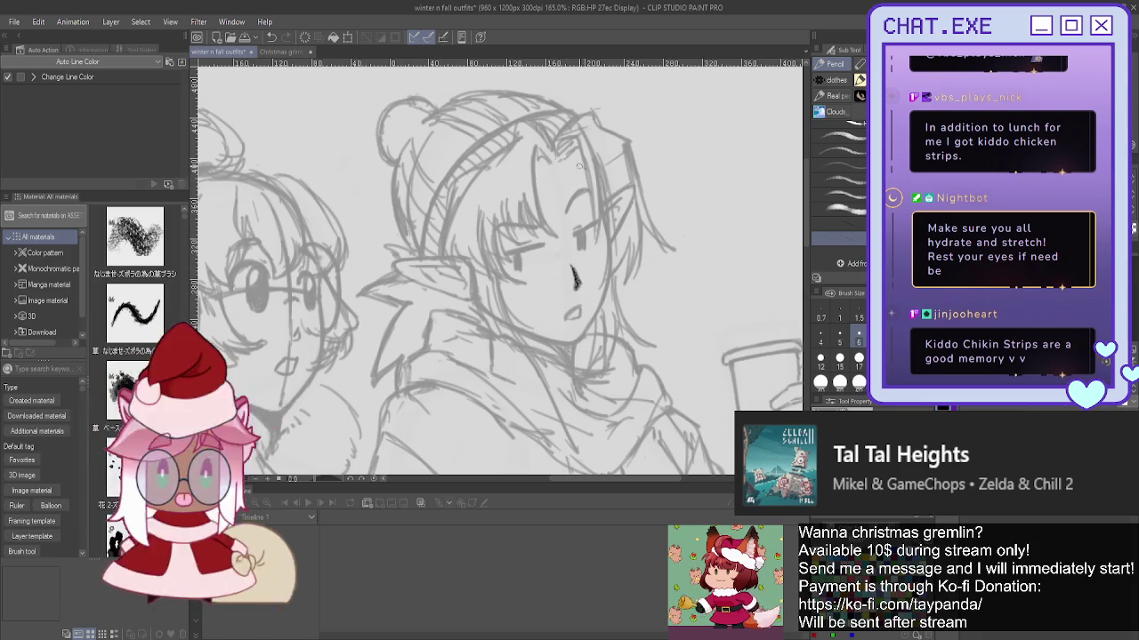
- Draw the curved jawline down the girl's right cheek to her chin, retrying strokes with undo
scroll(859, 213, down, 2)
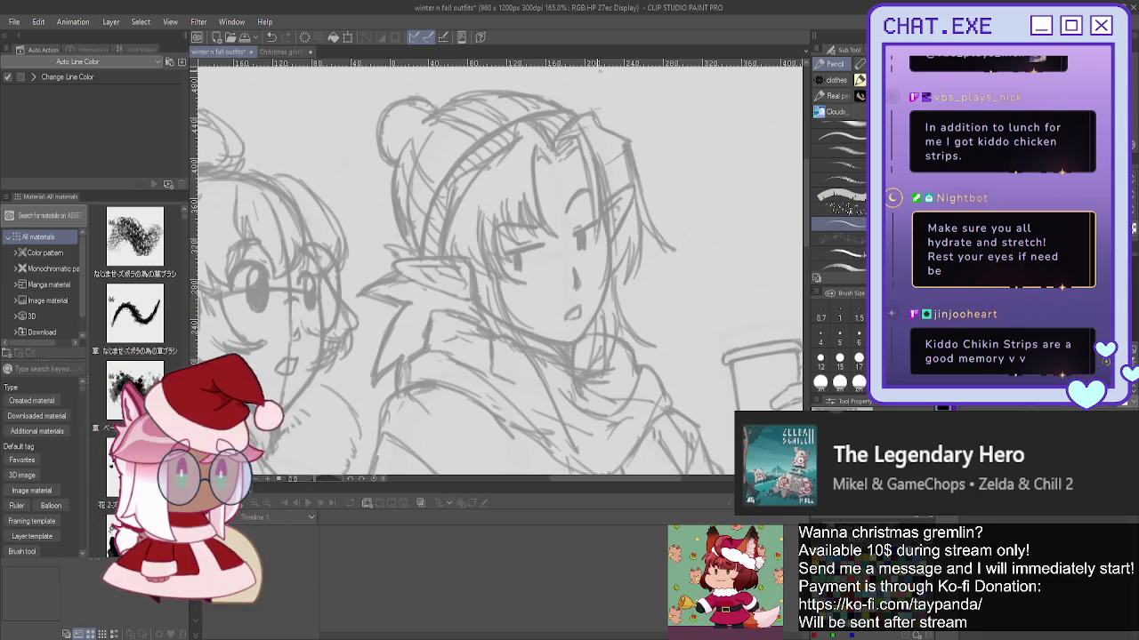
scroll(574, 276, up, 2)
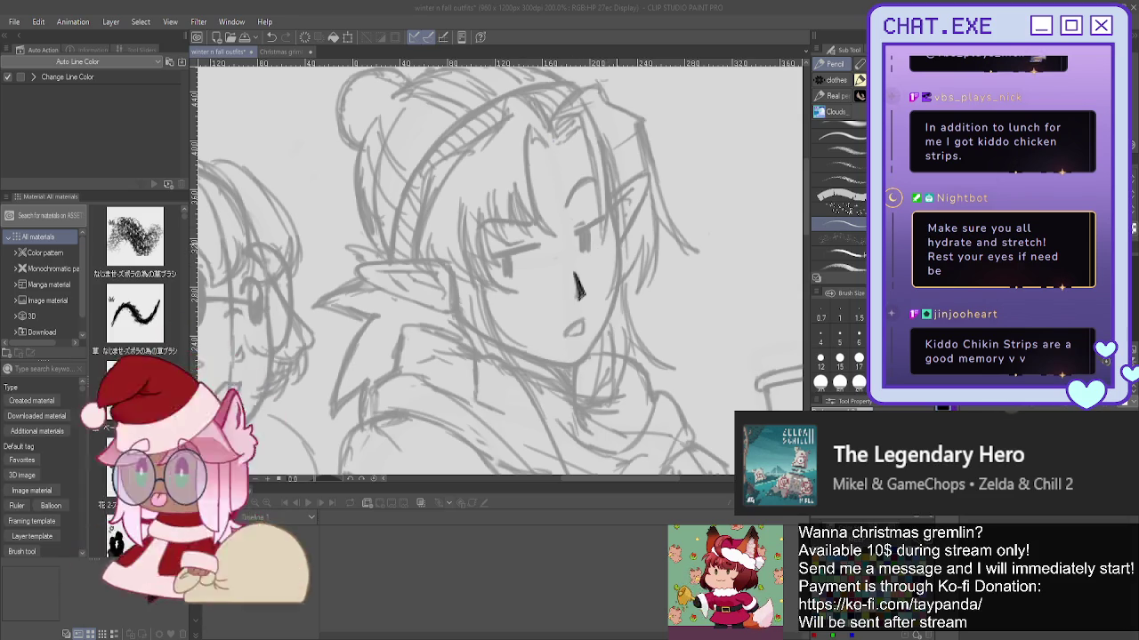
drag(615, 228, 613, 285)
key(ctrl+z)
drag(618, 233, 617, 267)
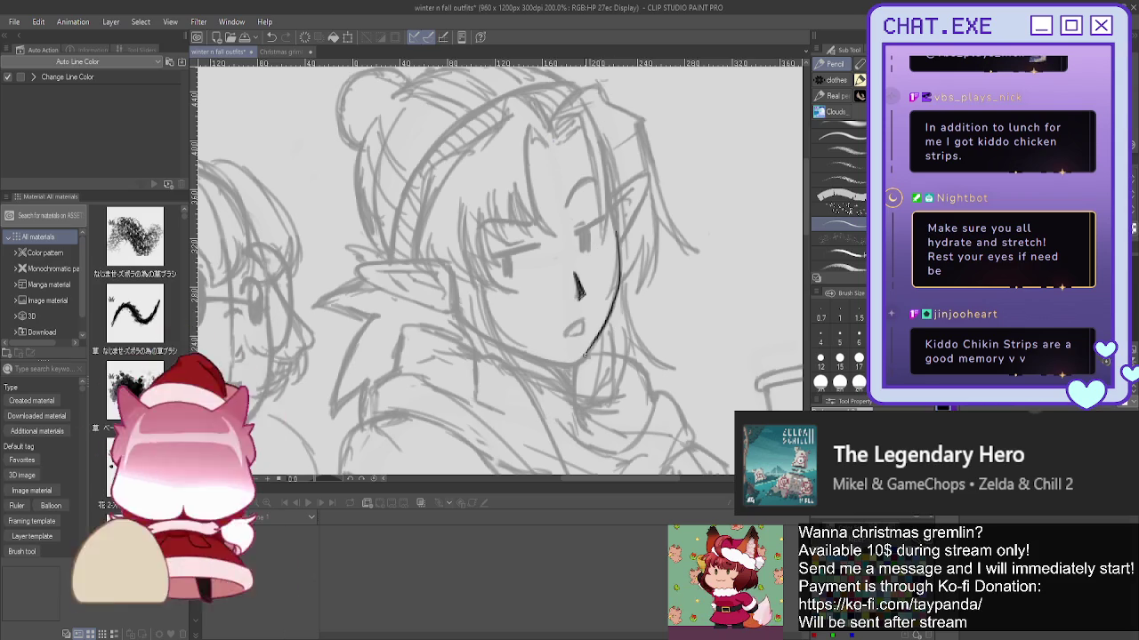
mouse_move(583, 360)
mouse_down()
mouse_move(614, 227)
mouse_move(578, 359)
mouse_up()
key(ctrl+z)
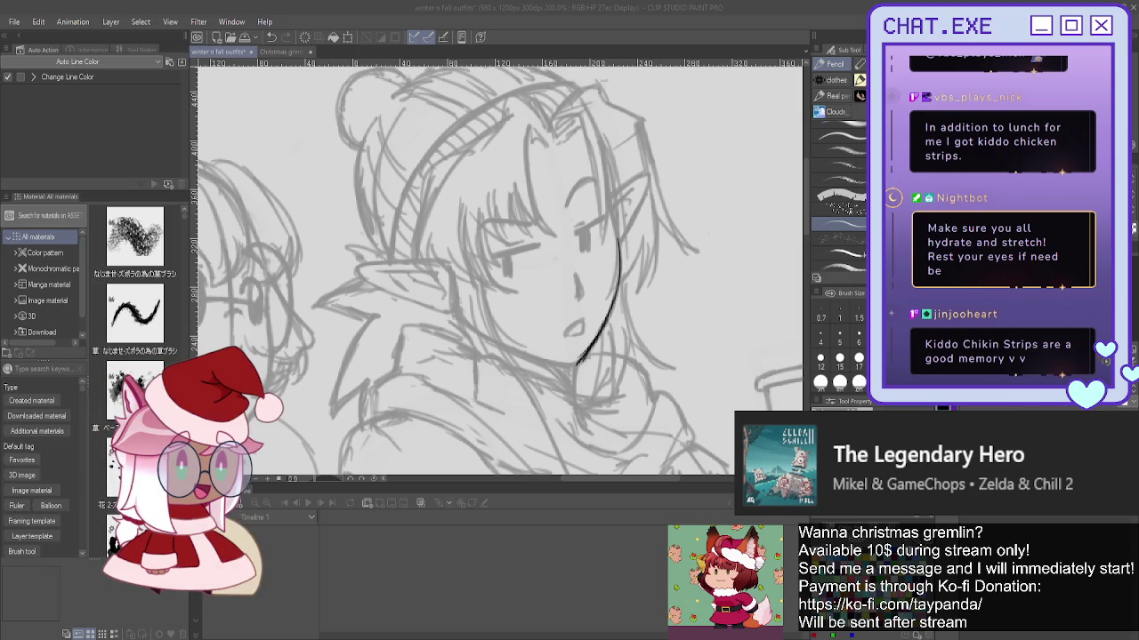
- Return to the 'Christmas gremlin with a bell base' document and pan onto the gremlin's face
click(278, 51)
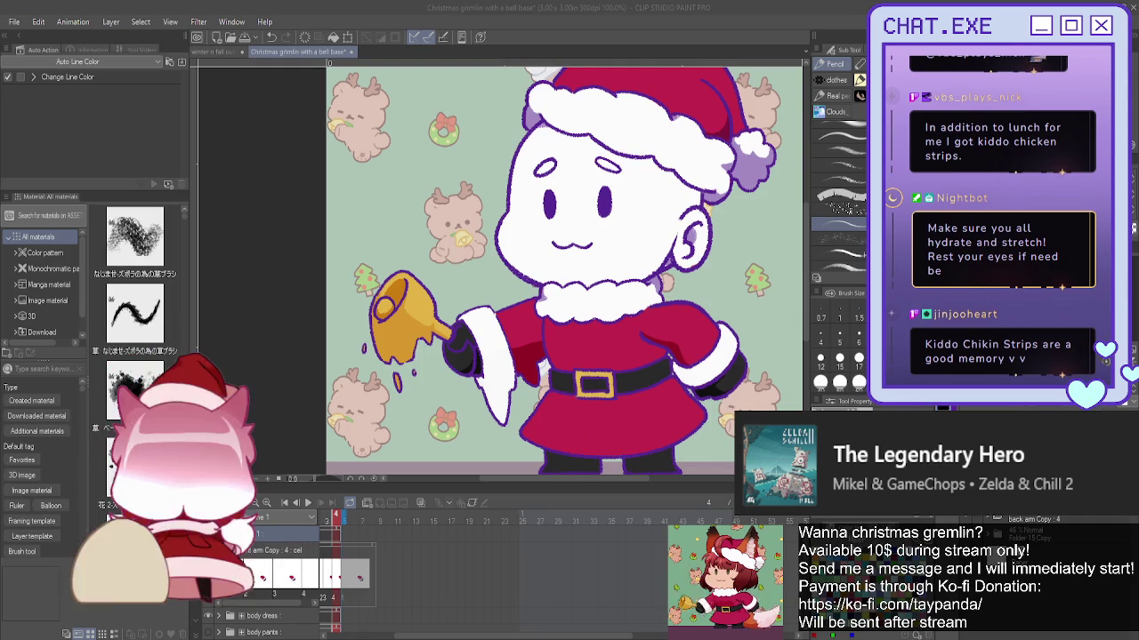
drag(560, 267, 537, 291)
drag(529, 124, 505, 190)
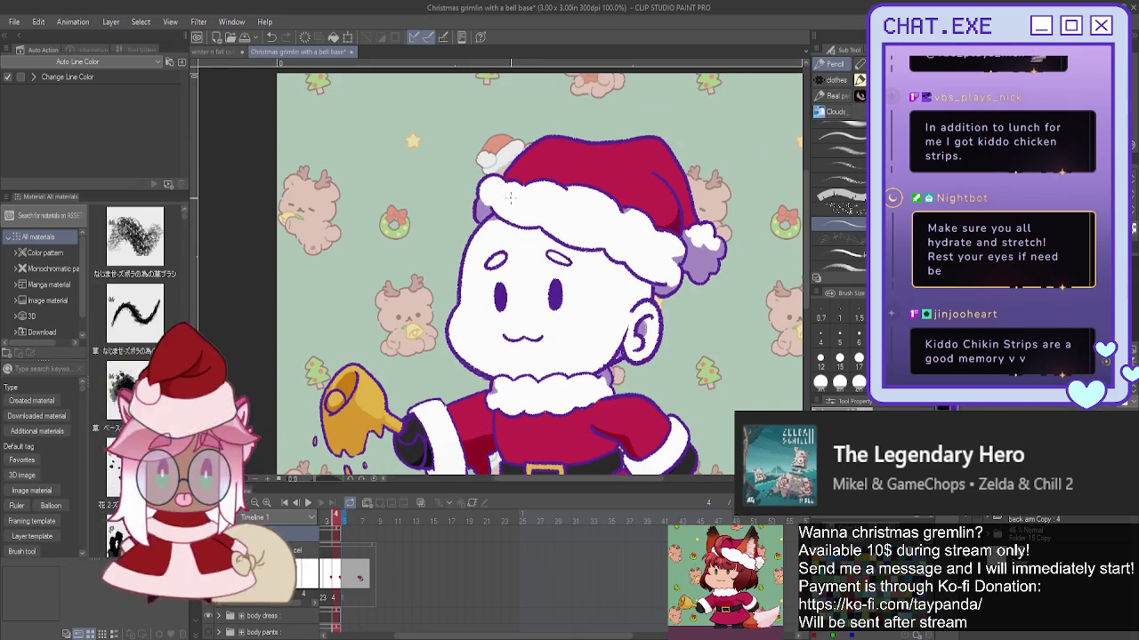
- Zoom in, undo the scribble over the Santa hat, and sketch a faint hair line along the brim
scroll(831, 164, up, 1)
scroll(831, 165, up, 2)
scroll(831, 164, up, 2)
scroll(831, 164, up, 2)
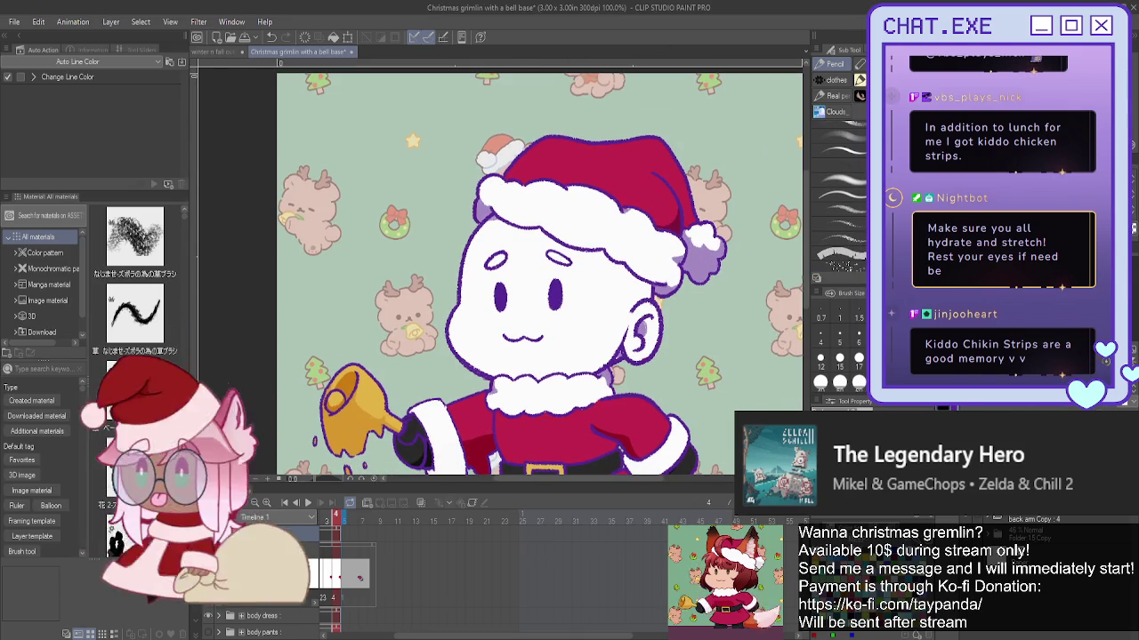
scroll(831, 178, up, 3)
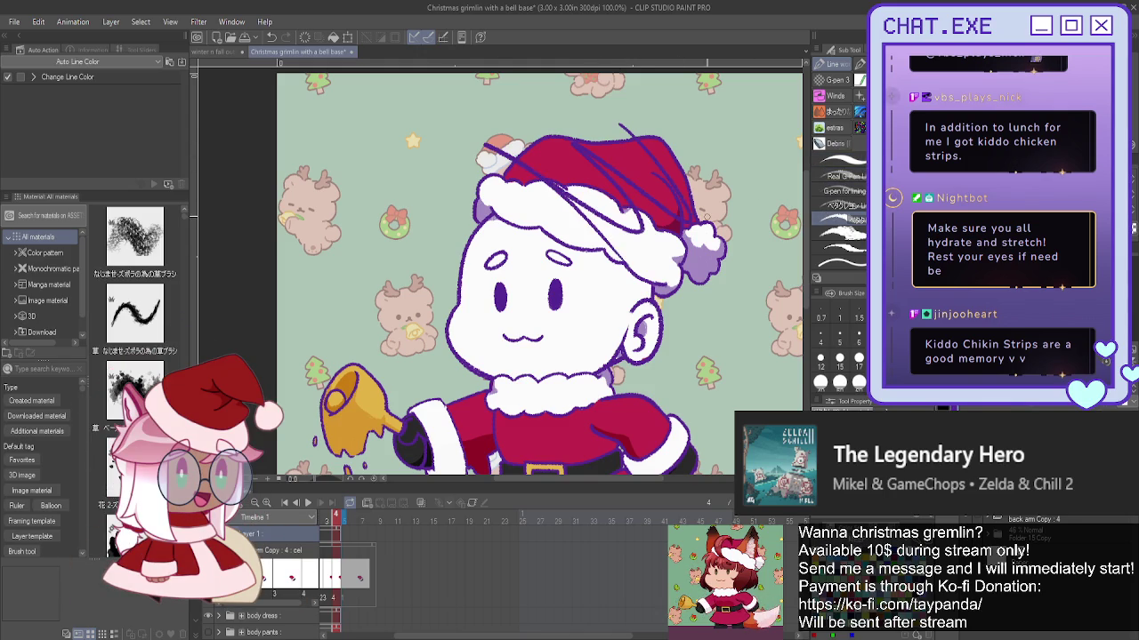
key(ctrl+z)
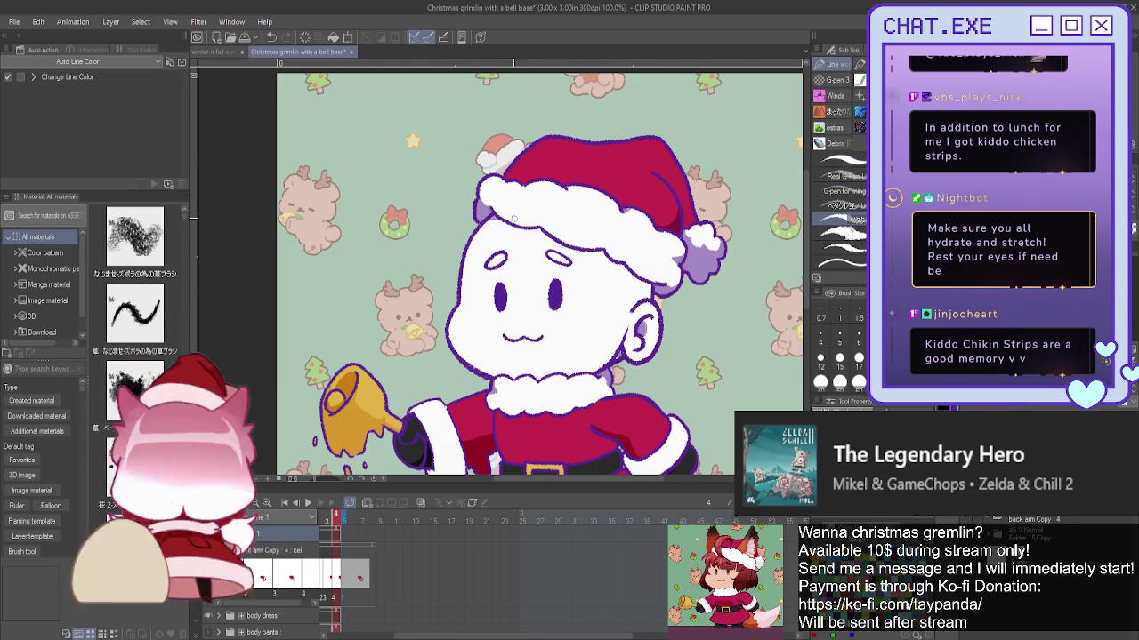
mouse_move(520, 221)
mouse_down()
mouse_move(457, 187)
mouse_move(467, 184)
mouse_up()
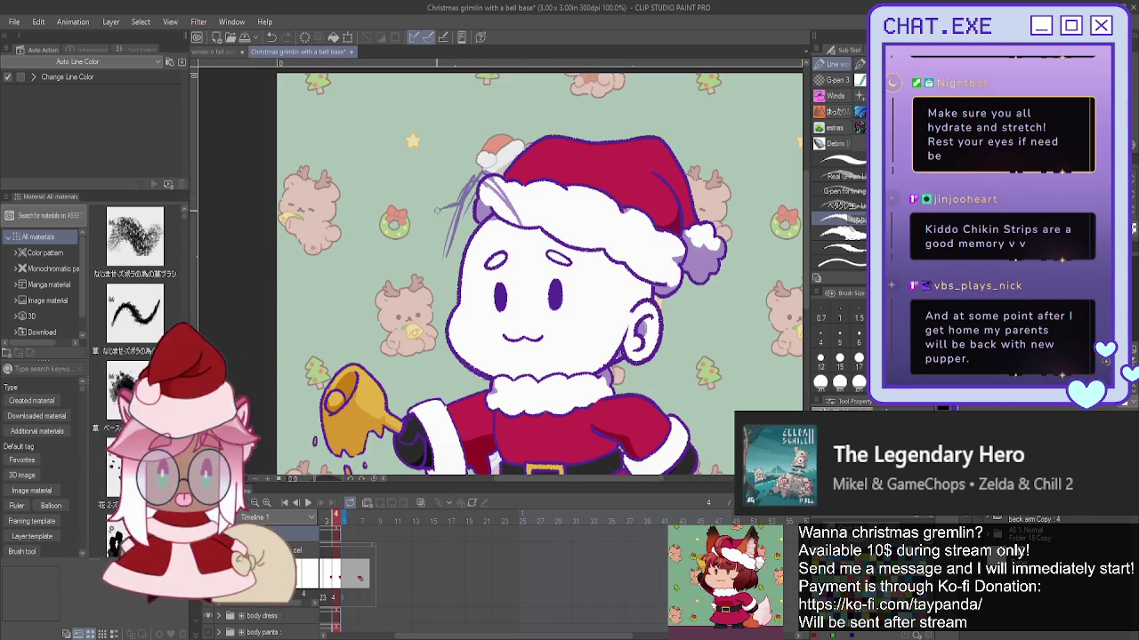
- Sketch long hair strands falling from the left side of the hat brim
drag(442, 214, 429, 354)
drag(437, 263, 424, 387)
scroll(445, 213, down, 1)
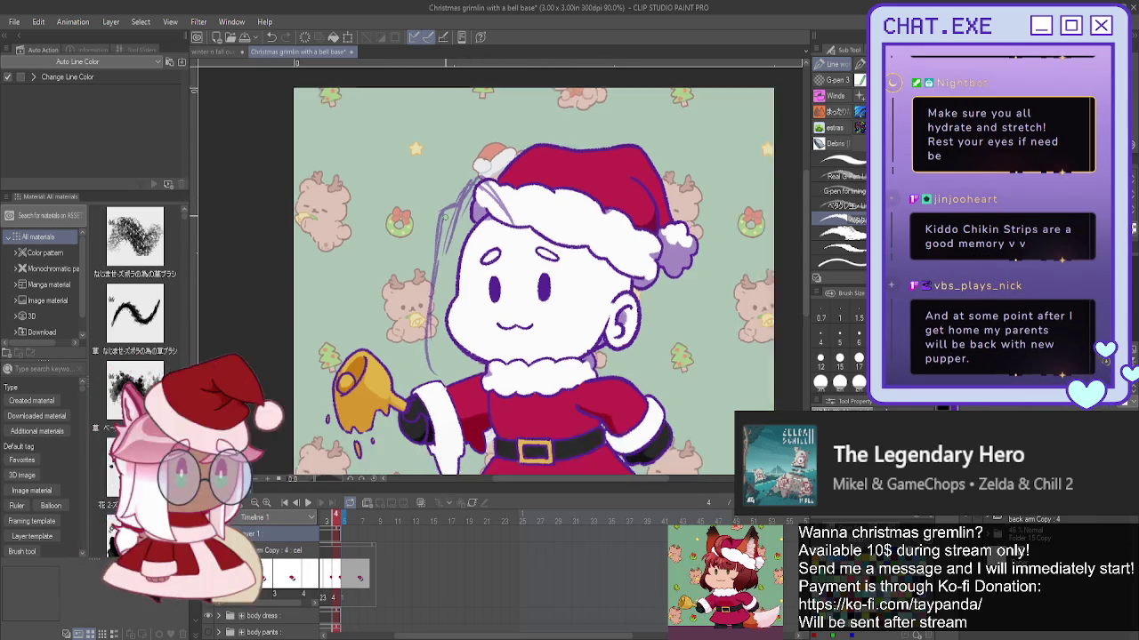
scroll(443, 216, down, 1)
scroll(497, 239, down, 1)
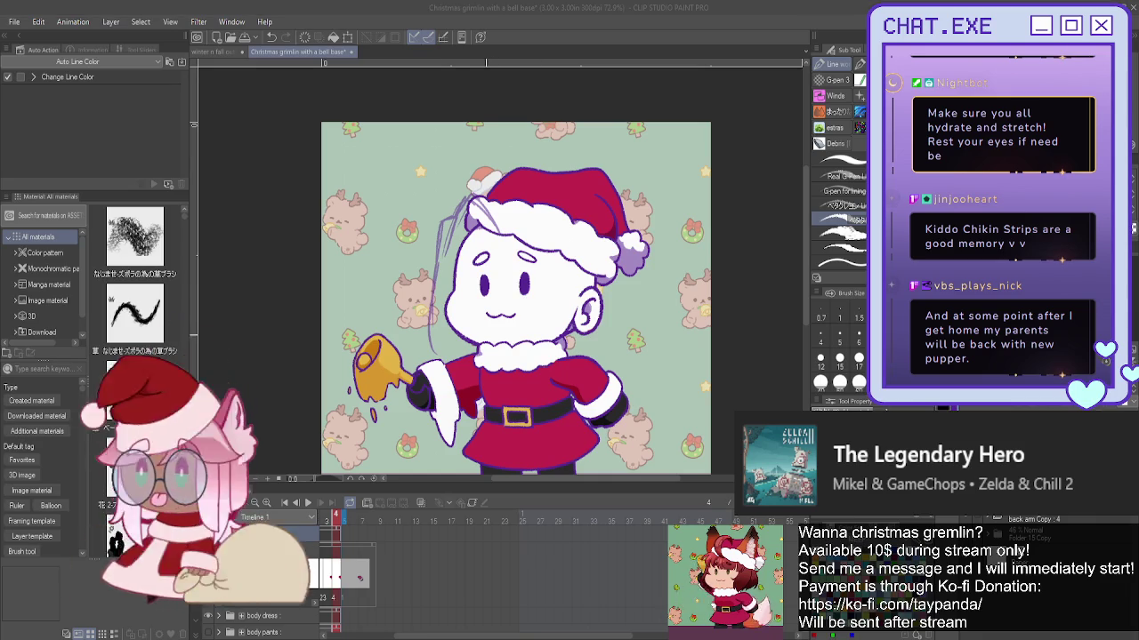
scroll(516, 293, up, 1)
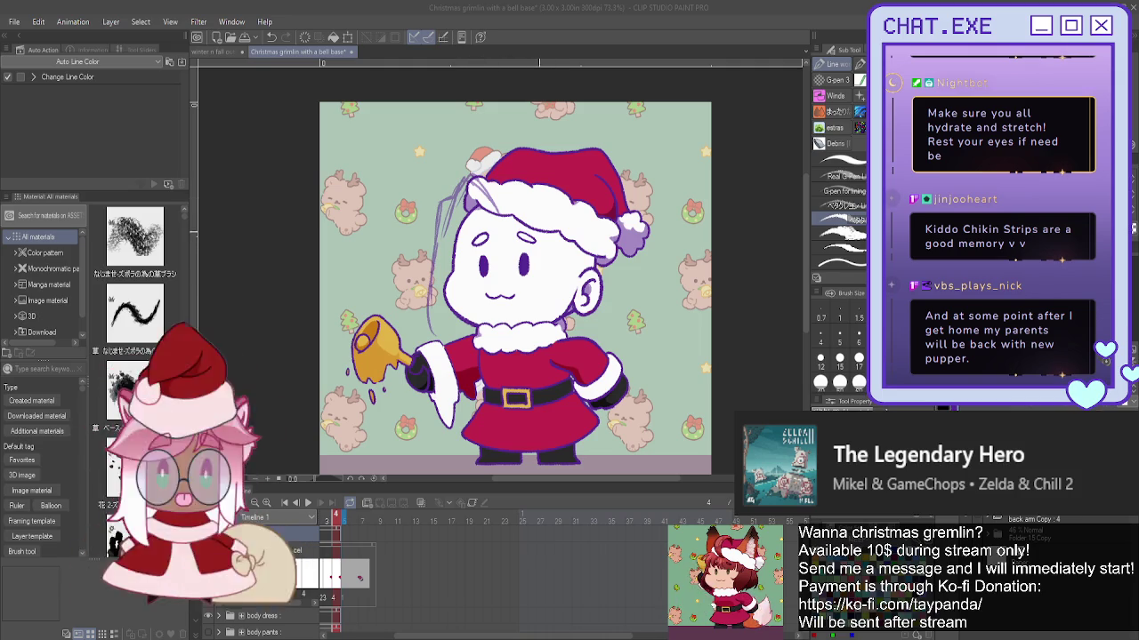
- Add hair strands framing the face and flowing down near the white glove
drag(528, 224, 529, 355)
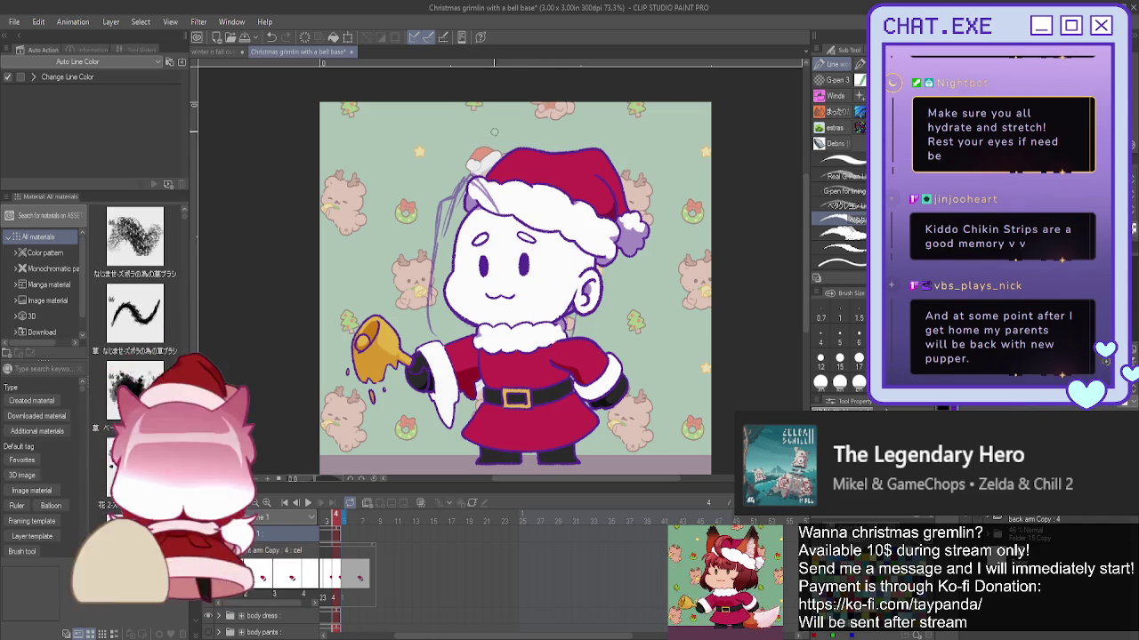
drag(512, 219, 517, 252)
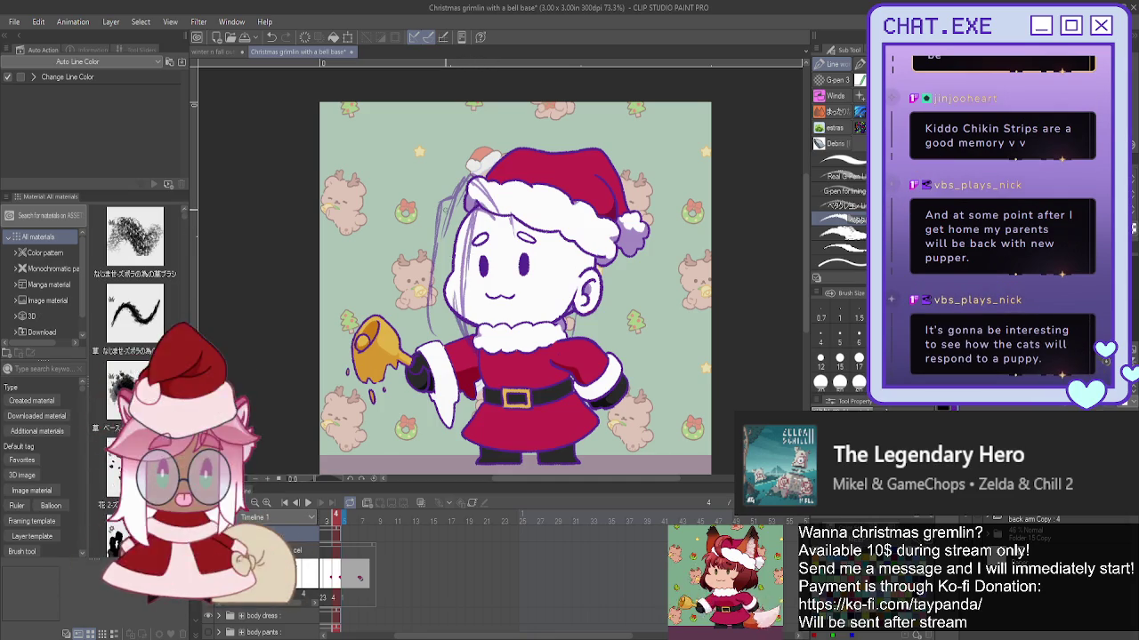
drag(434, 383, 443, 342)
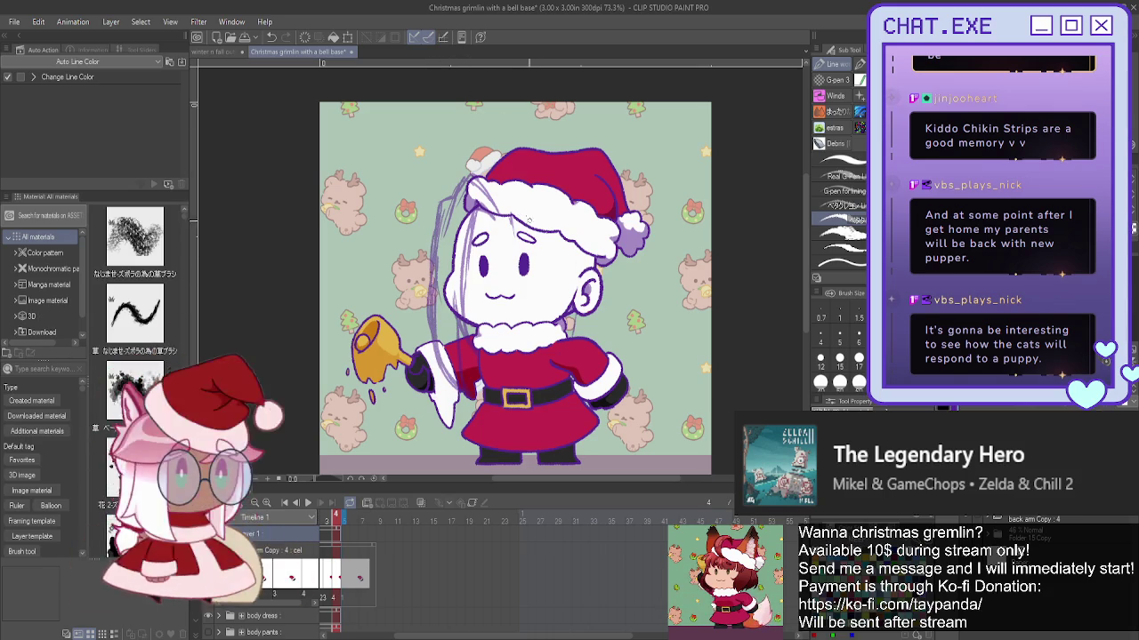
mouse_move(515, 174)
mouse_down()
mouse_move(573, 222)
mouse_move(574, 268)
mouse_up()
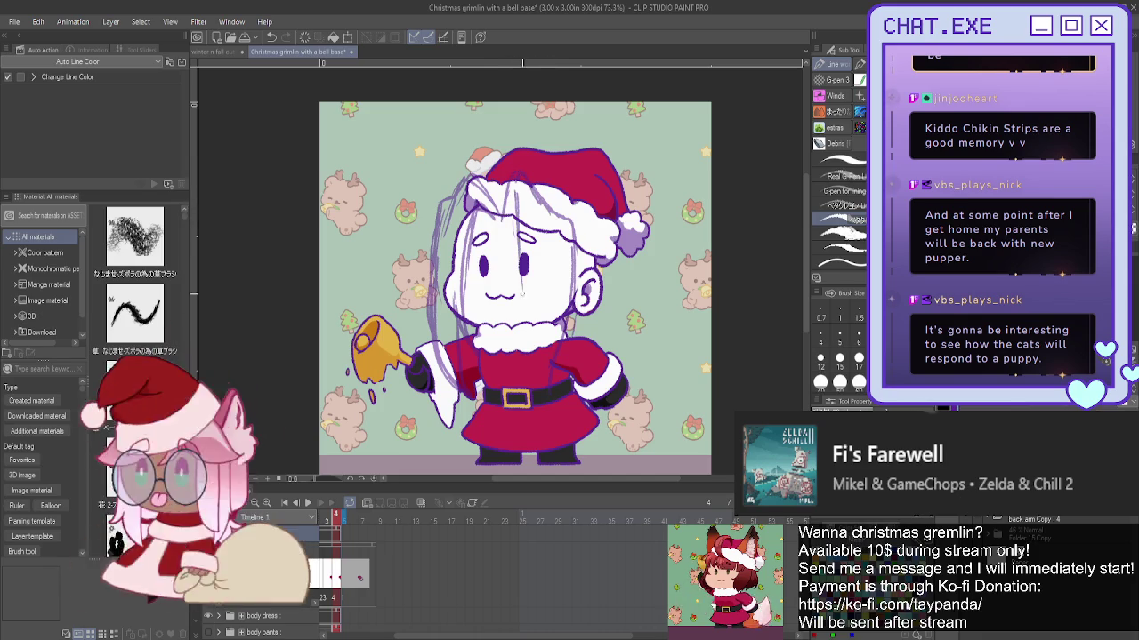
drag(523, 288, 525, 322)
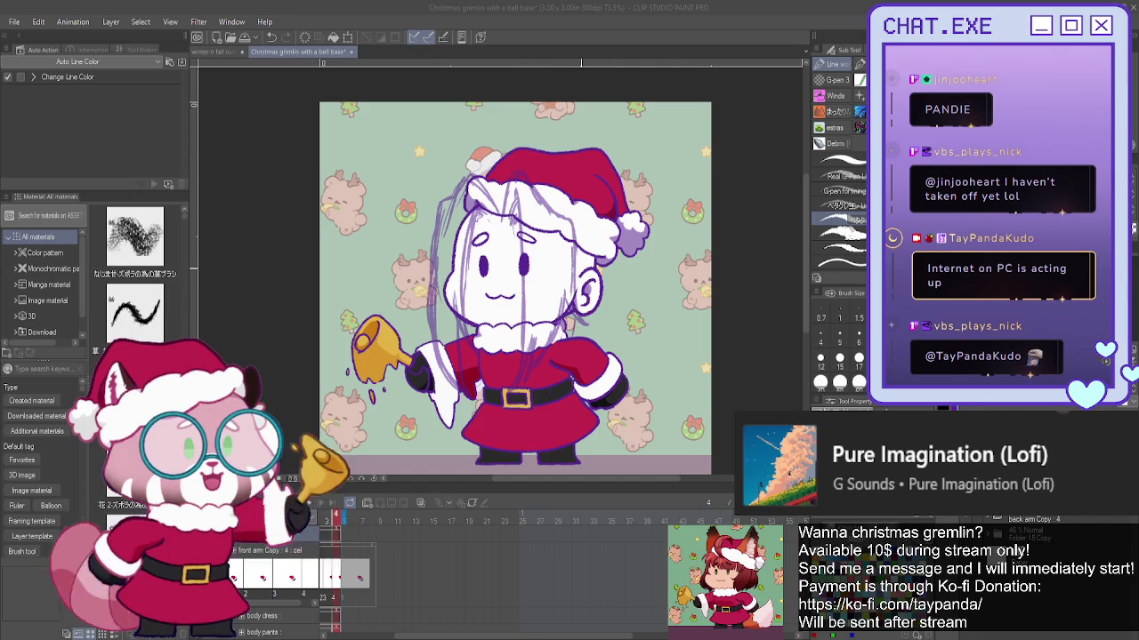
- Sketch a strand beside the right ear and extend the long hair down the right side
drag(609, 278, 621, 449)
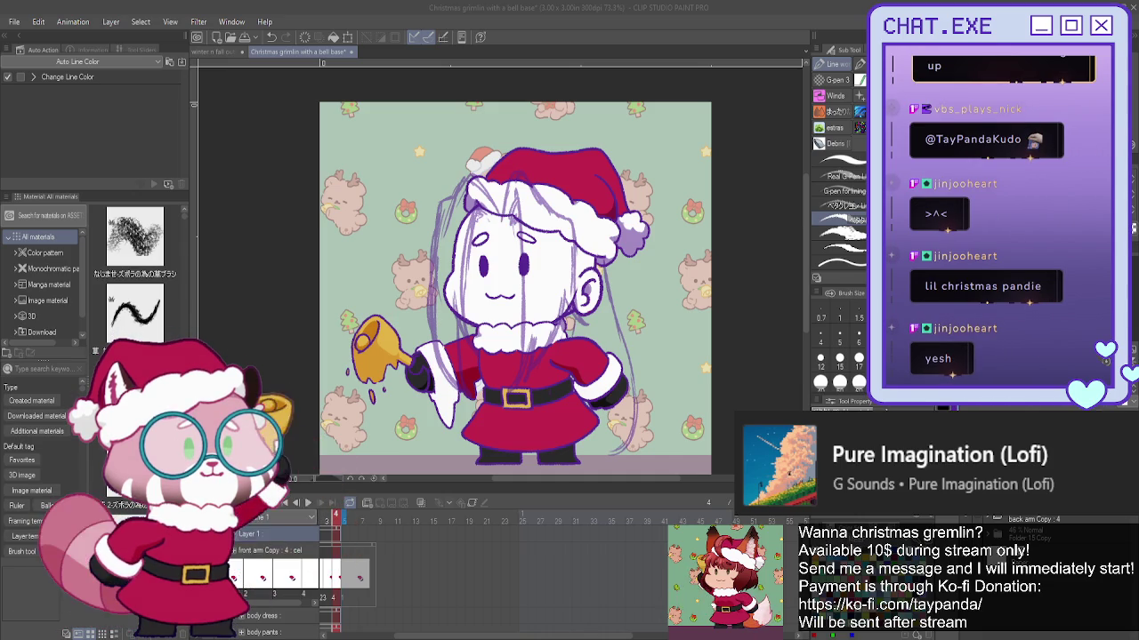
drag(633, 354, 648, 424)
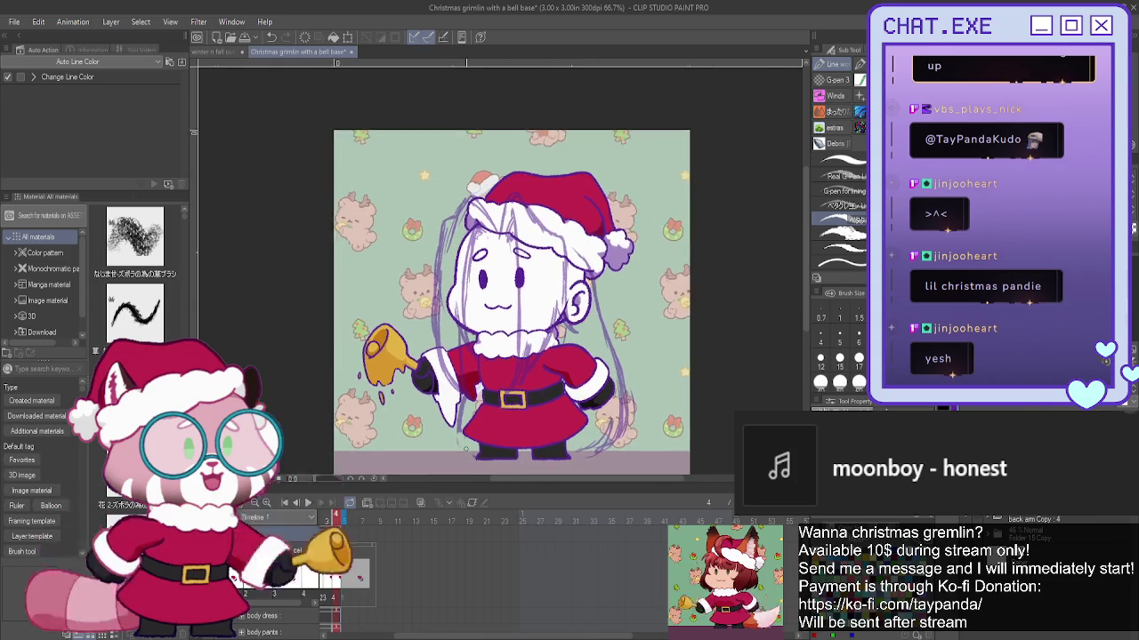
- Add a short strand to the lower-left hair and scroll the Layer palette
scroll(481, 423, up, 1)
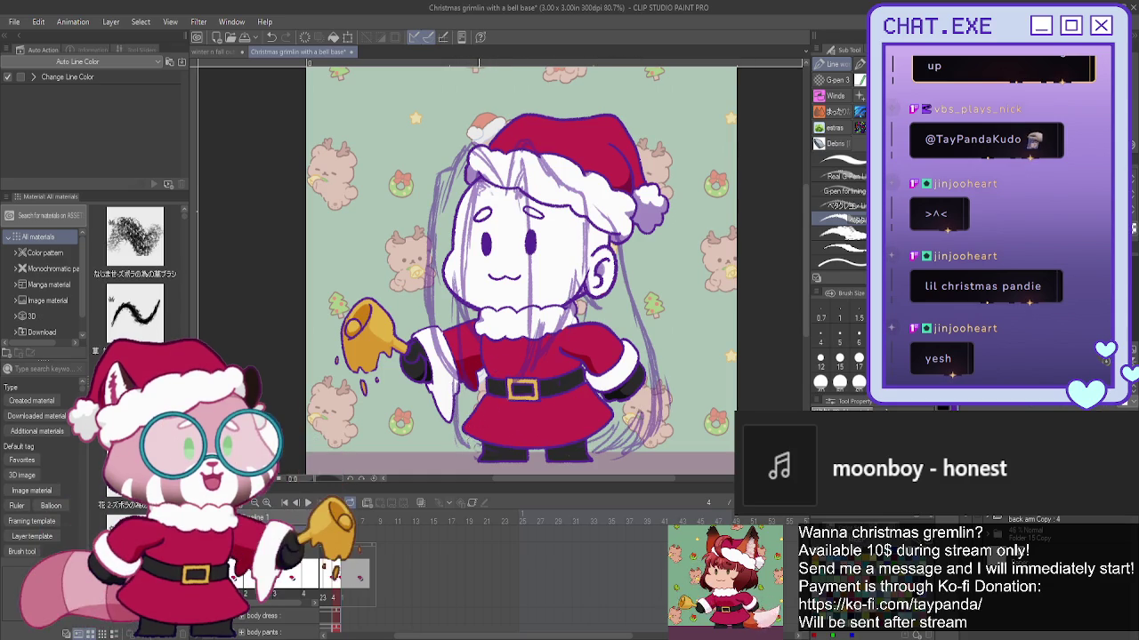
drag(451, 381, 462, 439)
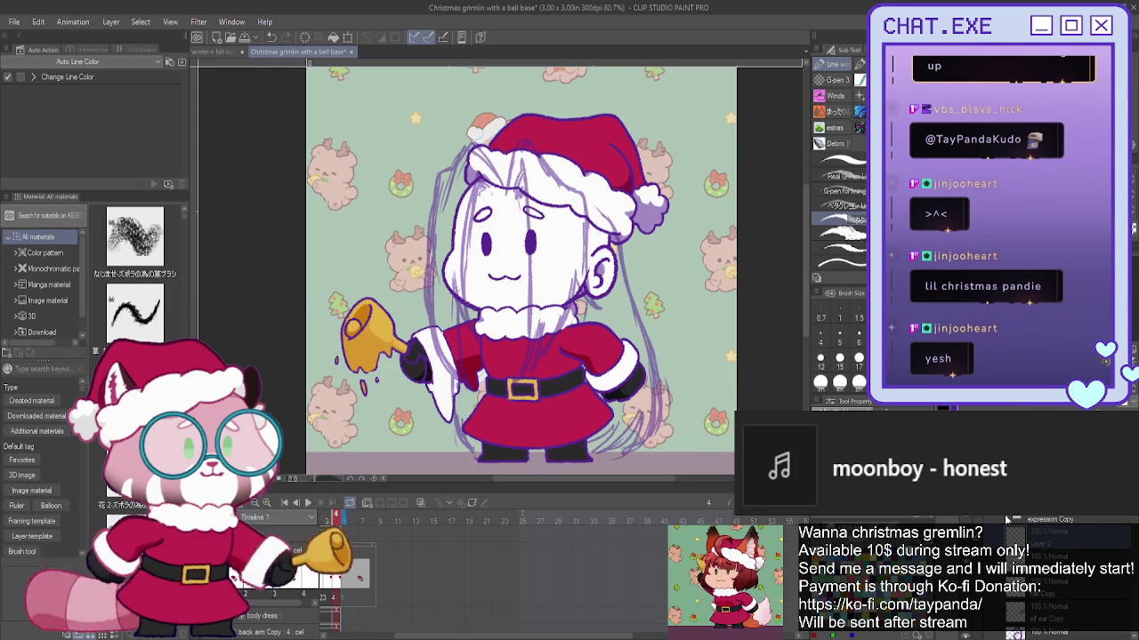
scroll(1014, 533, down, 2)
scroll(1032, 533, down, 2)
scroll(1050, 538, down, 2)
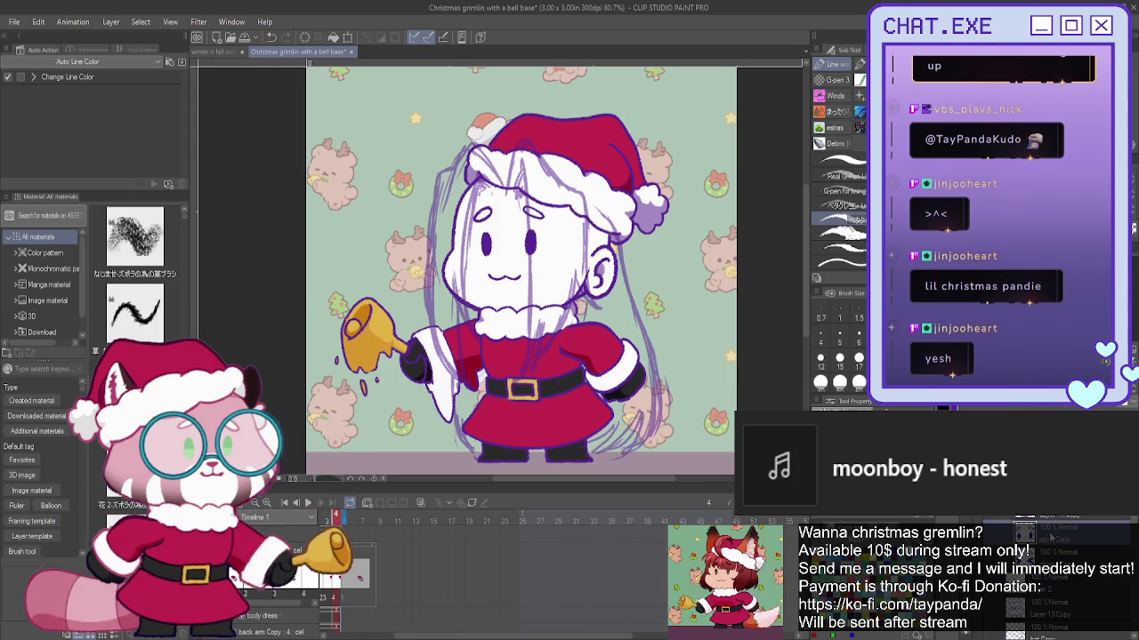
- Select the gremlin's eye area, transform it a few pixels lower, and deselect
key(m)
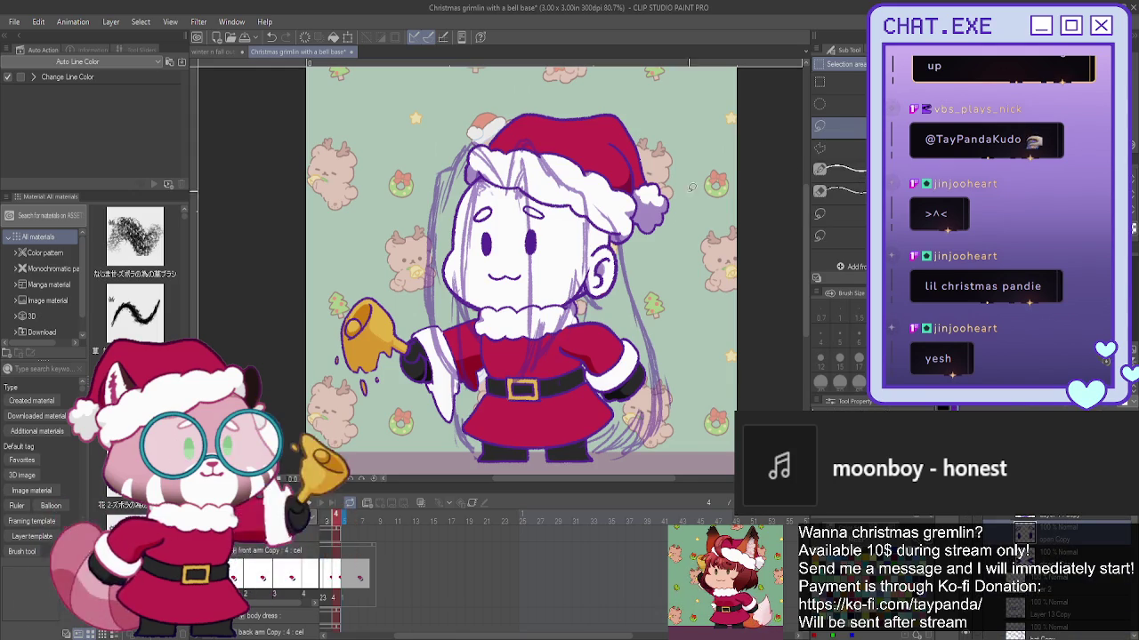
scroll(543, 221, up, 1)
scroll(544, 221, up, 1)
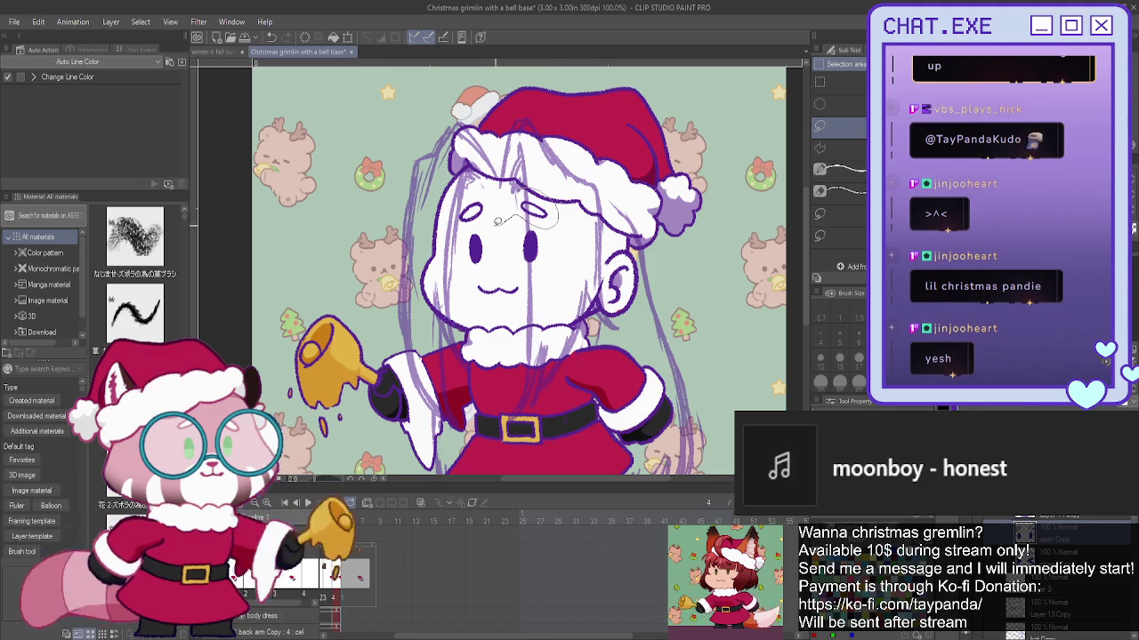
drag(552, 233, 463, 187)
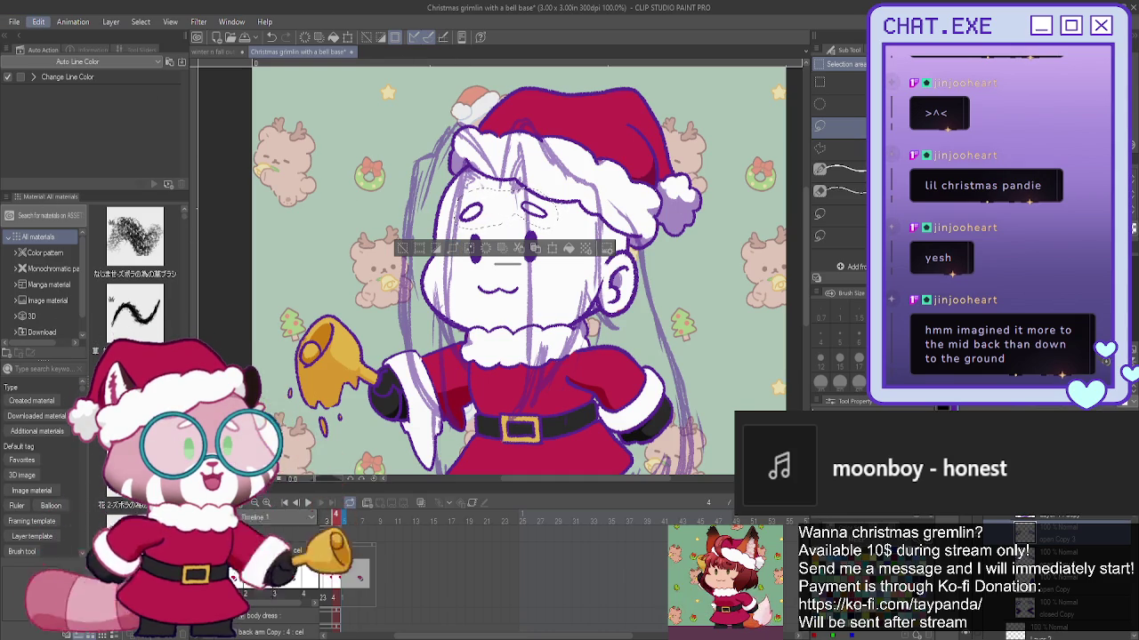
key(ctrl+t)
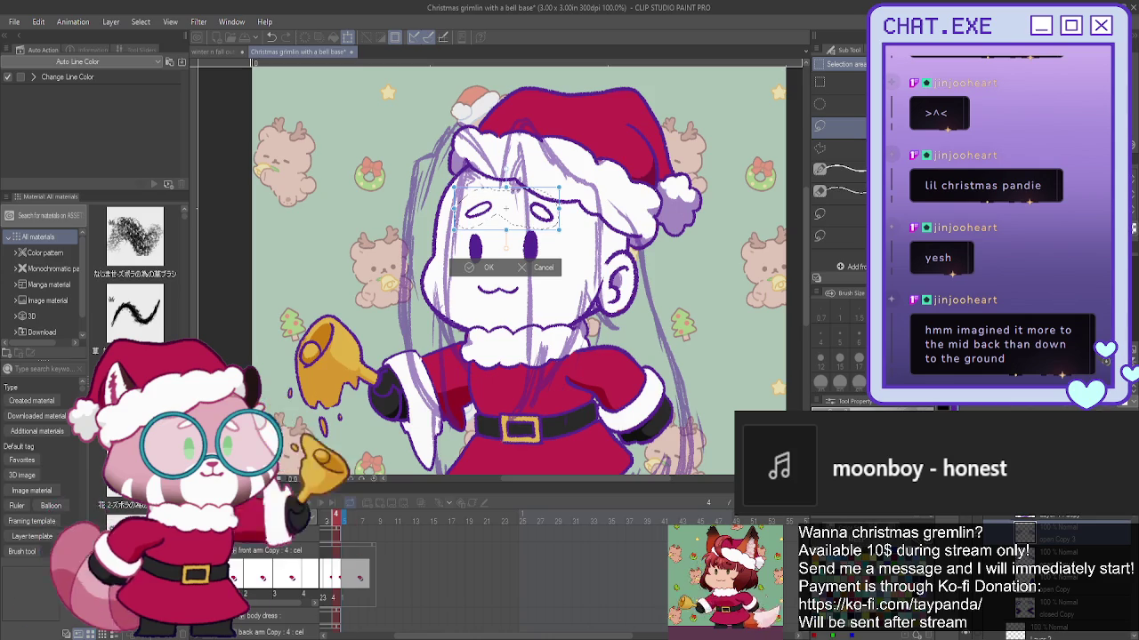
click(38, 21)
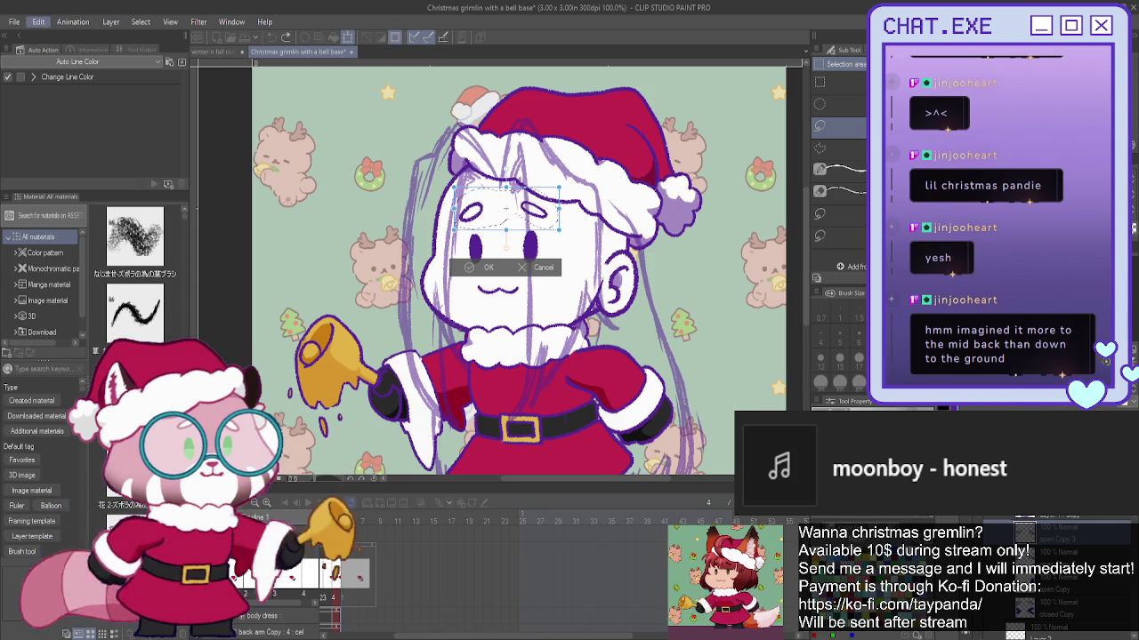
drag(494, 224, 496, 236)
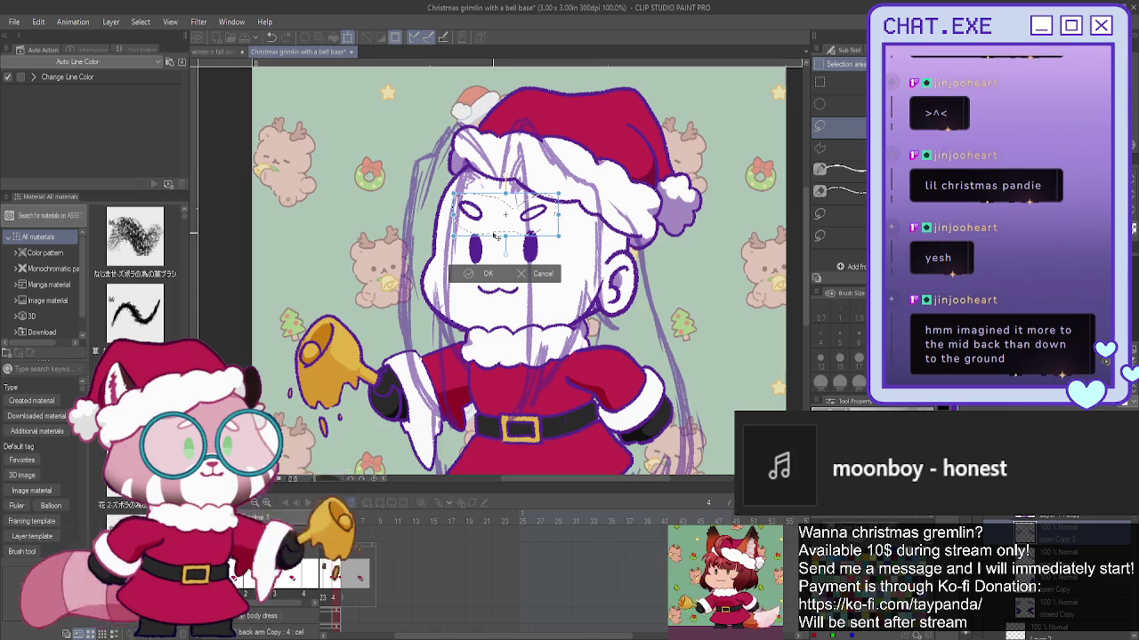
key(Return)
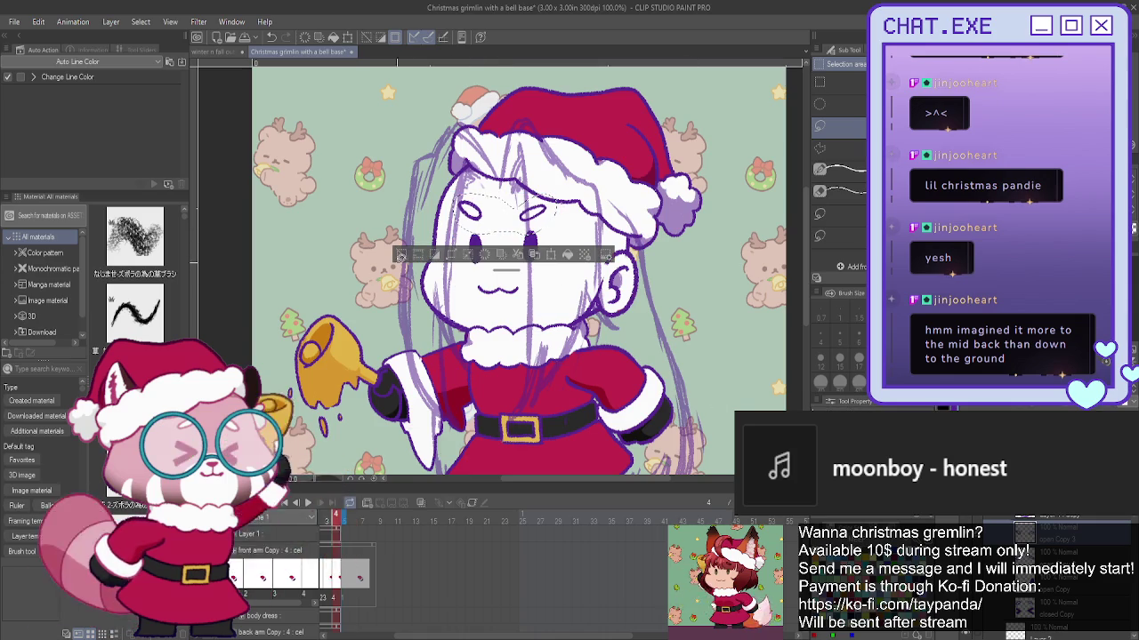
click(405, 255)
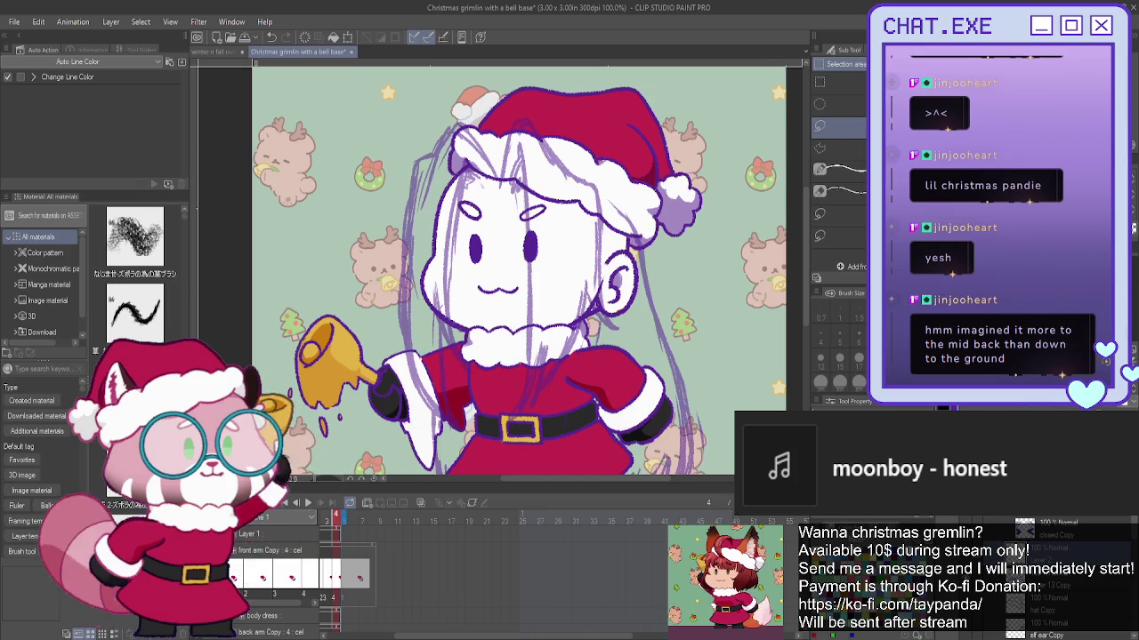
- Switch to the pen and sketch a long hair strand running down across the face
key(p)
scroll(527, 122, up, 2)
scroll(520, 118, up, 1)
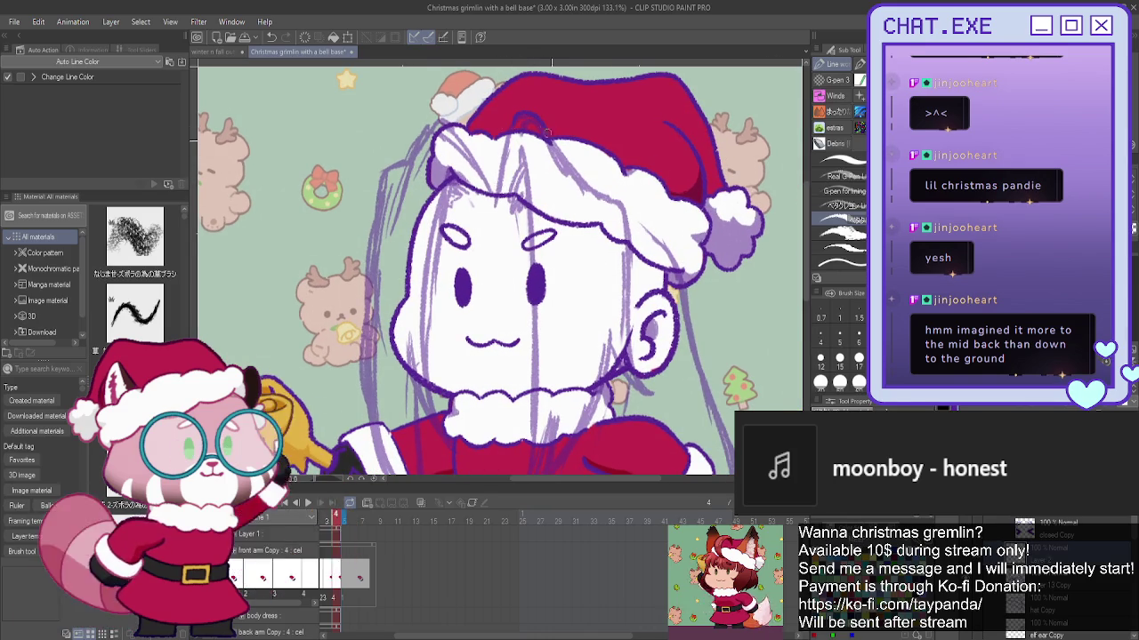
scroll(622, 203, down, 2)
scroll(612, 153, up, 2)
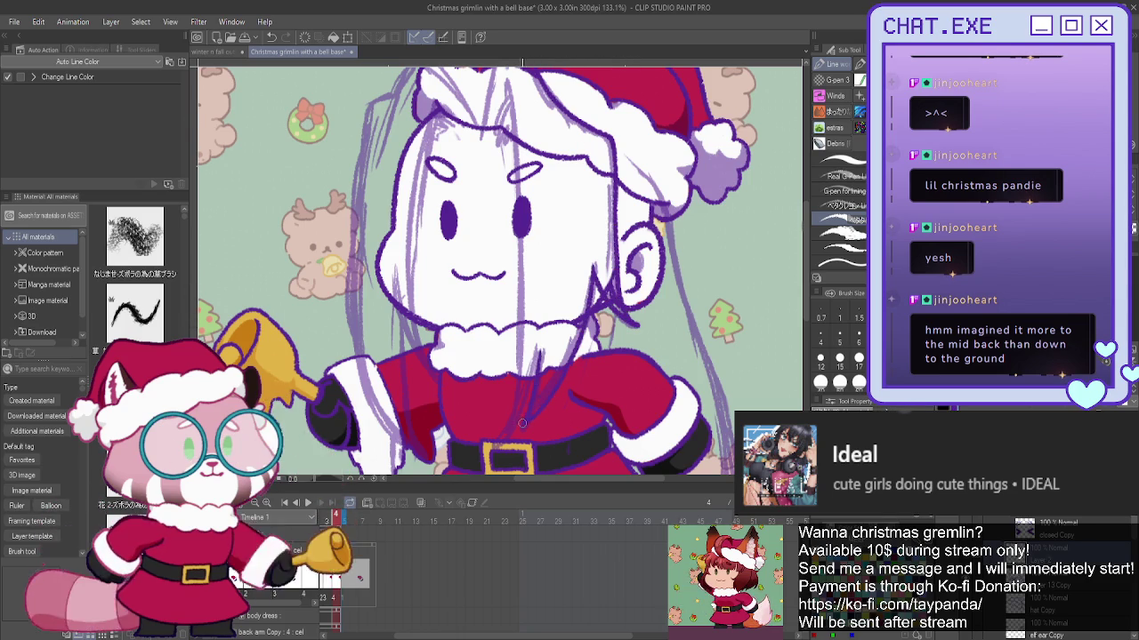
scroll(496, 218, down, 3)
scroll(503, 219, up, 3)
scroll(508, 220, down, 2)
scroll(507, 220, up, 1)
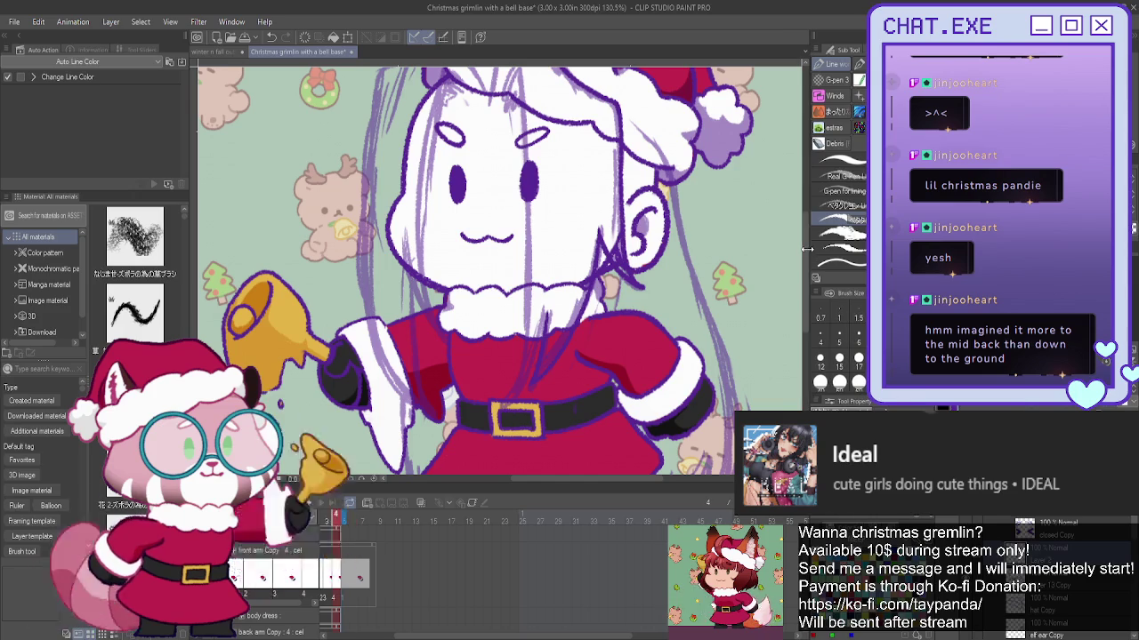
drag(805, 255, 805, 246)
key(ctrl+z)
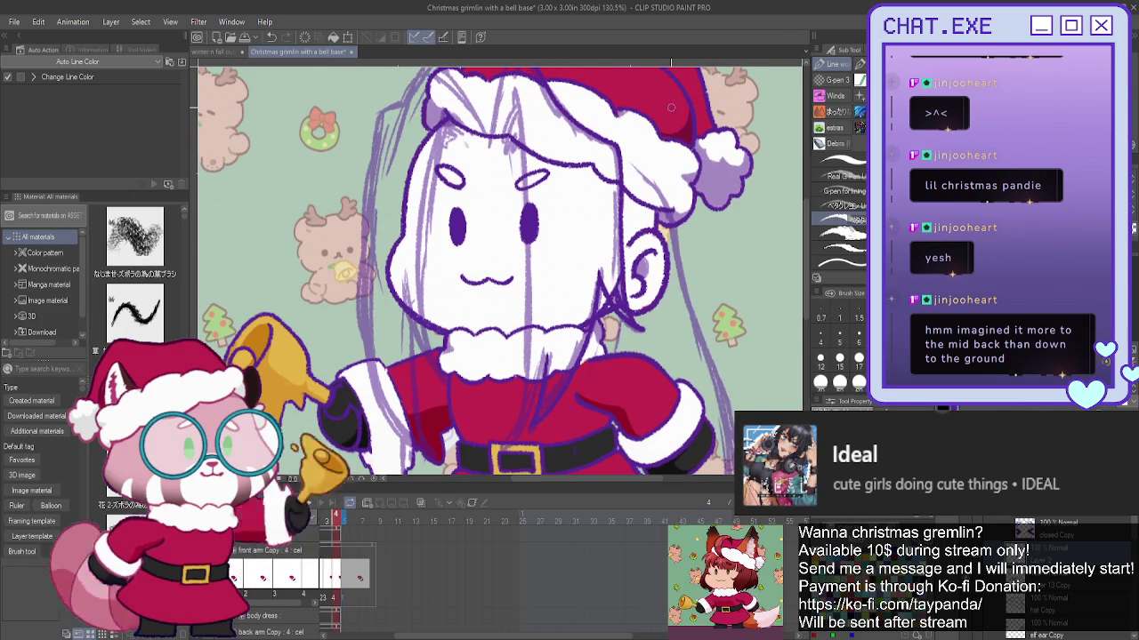
drag(516, 94, 529, 392)
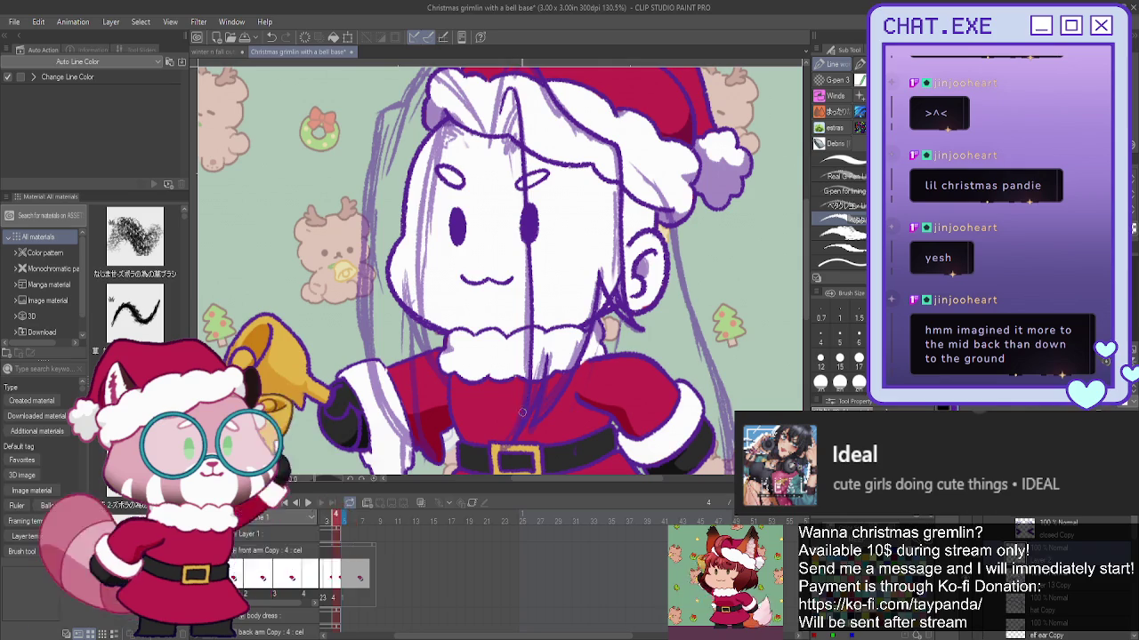
- Add short strands under the Santa hat, then undo the unwanted ones
scroll(514, 103, up, 2)
drag(511, 138, 494, 162)
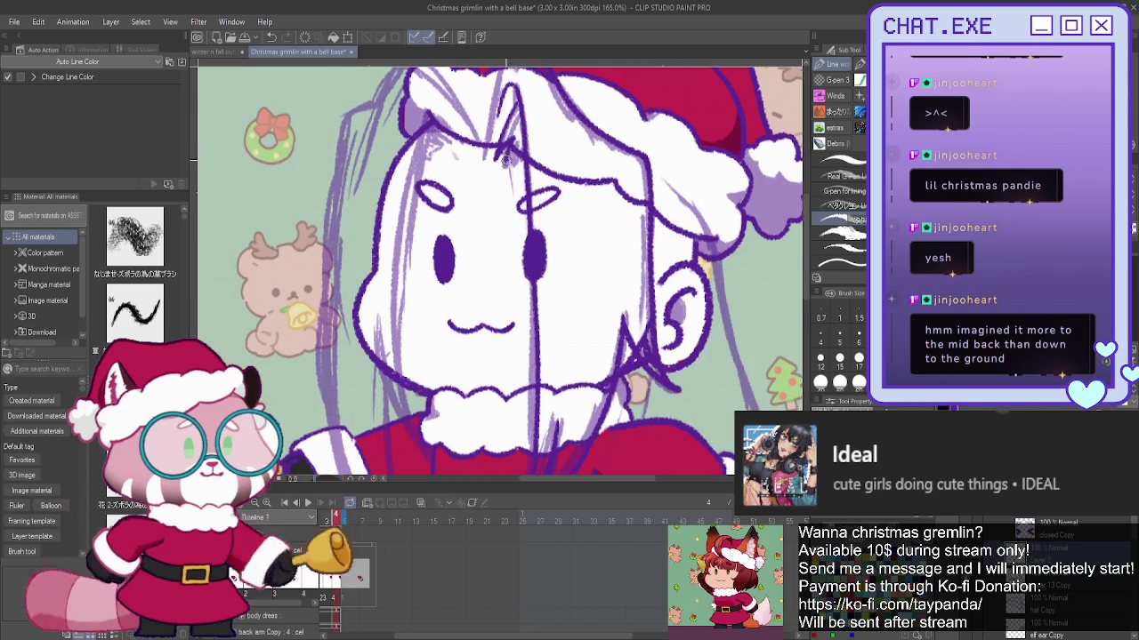
drag(523, 116, 514, 137)
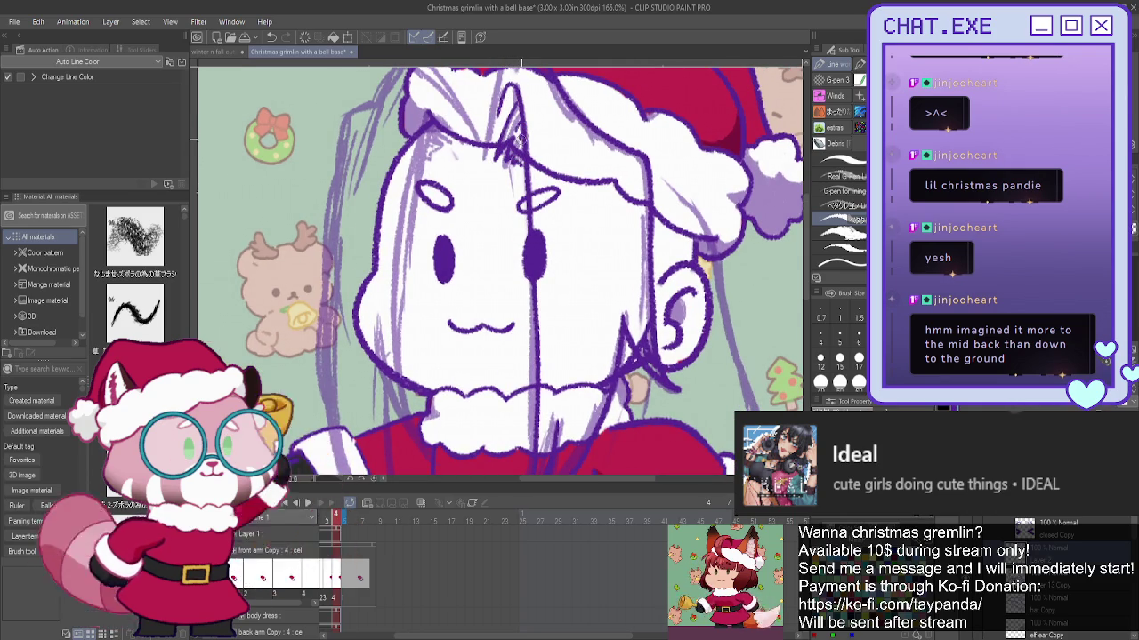
scroll(804, 262, up, 2)
scroll(804, 258, up, 2)
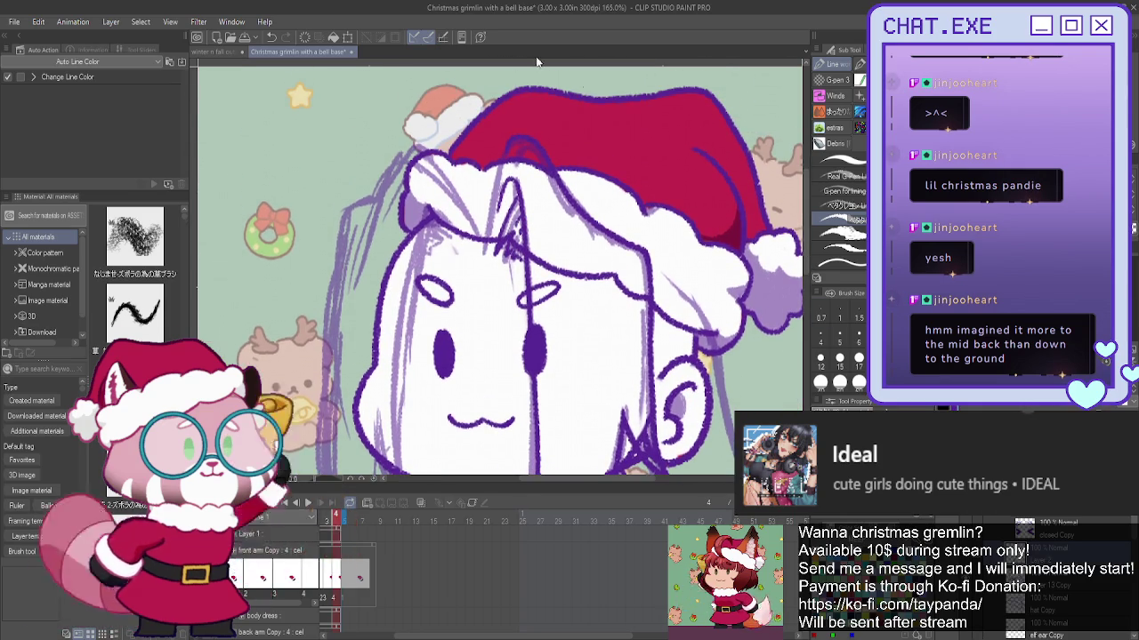
mouse_move(509, 144)
mouse_down()
mouse_move(491, 196)
mouse_move(413, 142)
mouse_up()
key(ctrl+z)
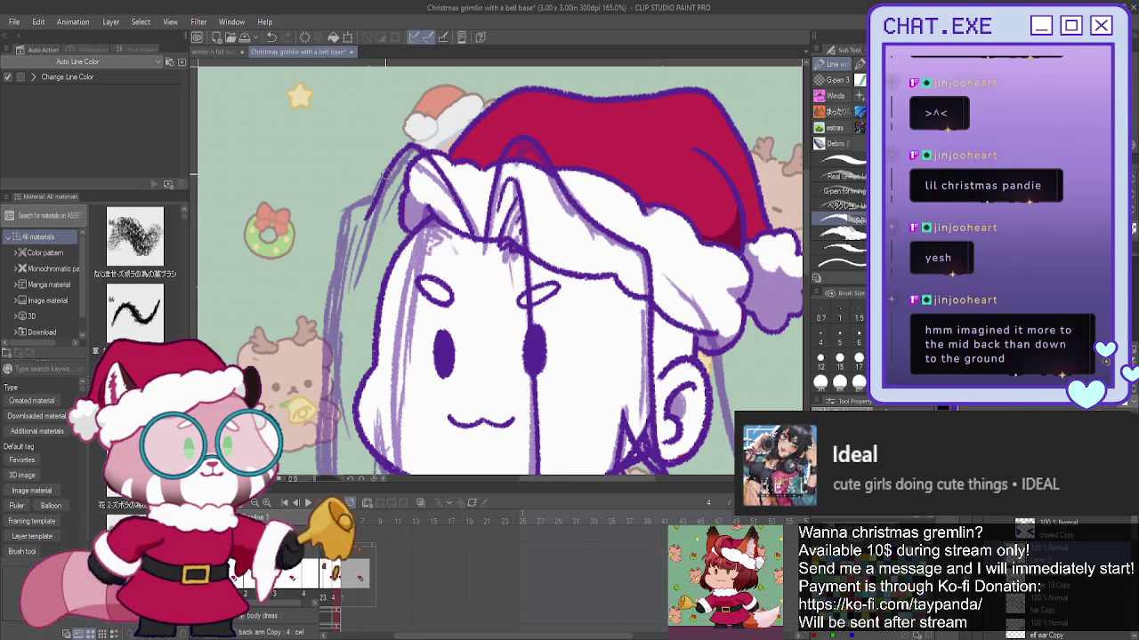
scroll(346, 211, down, 3)
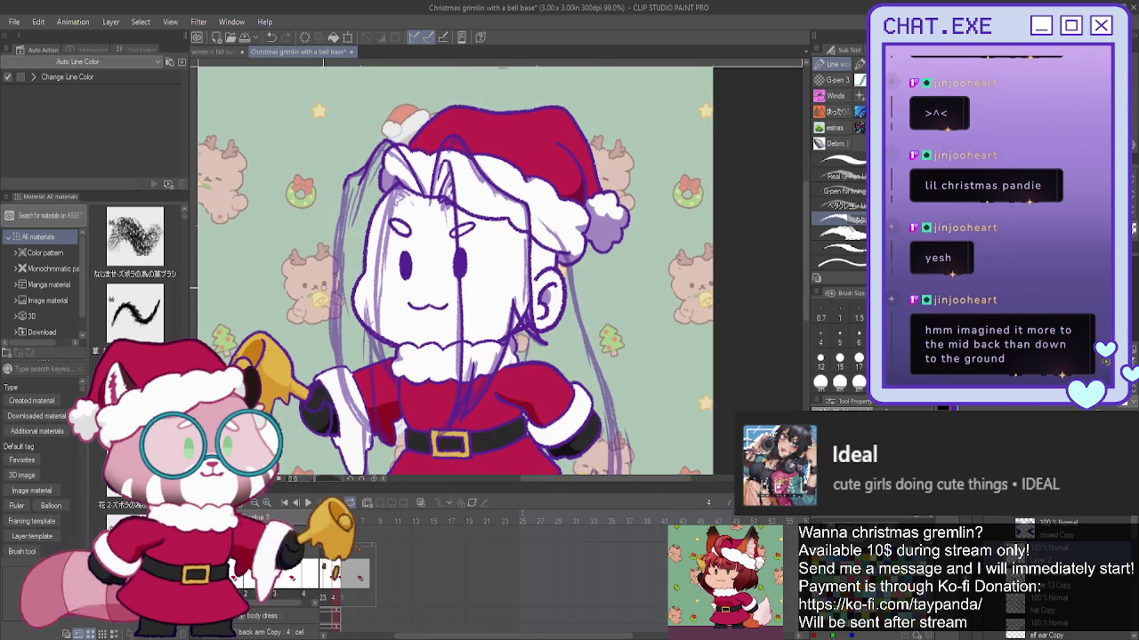
scroll(363, 449, up, 2)
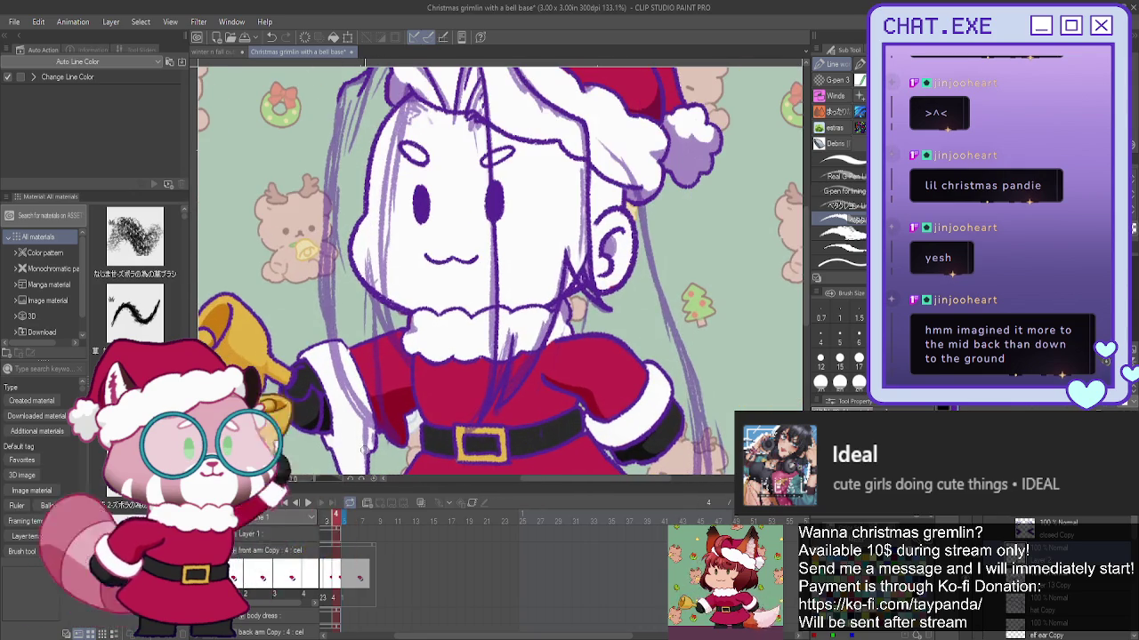
scroll(363, 448, down, 1)
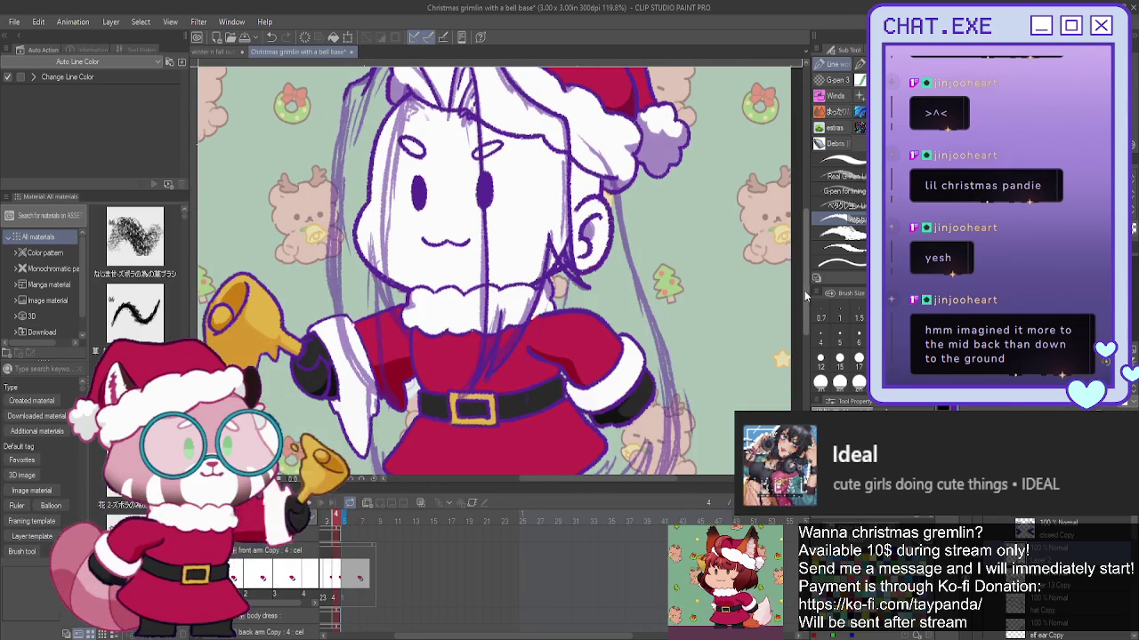
scroll(803, 288, up, 2)
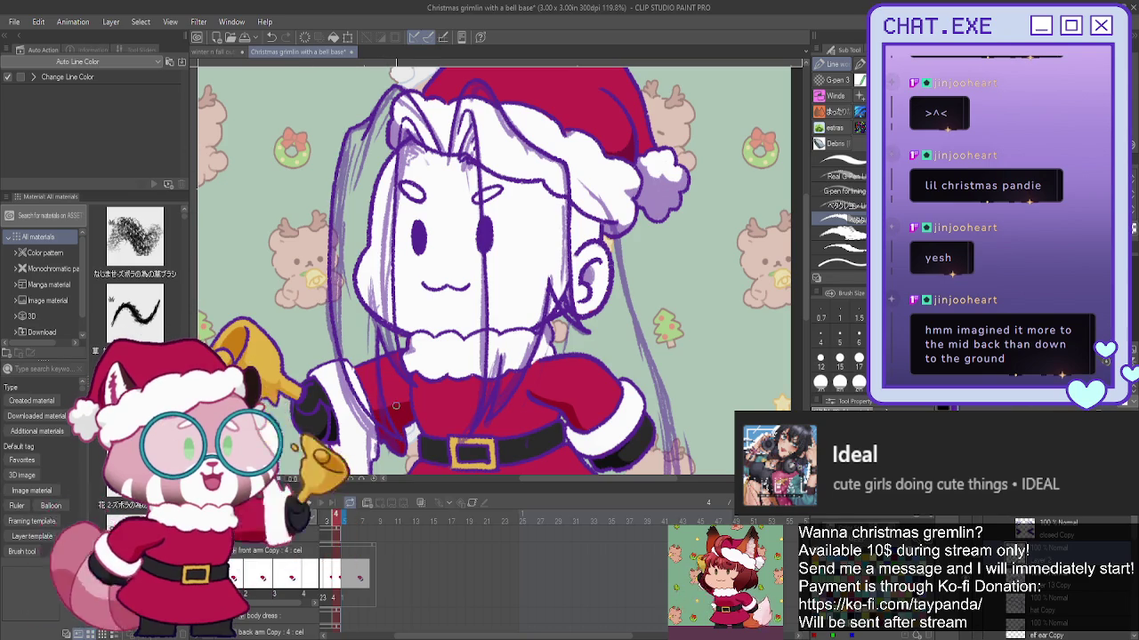
scroll(330, 151, down, 1)
scroll(330, 151, down, 1)
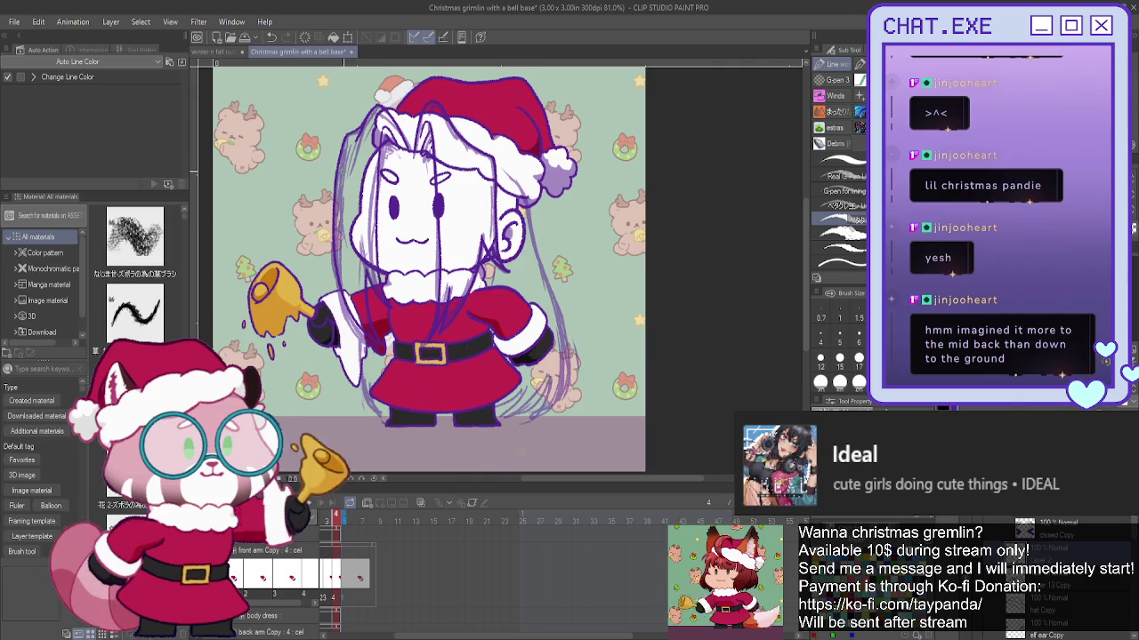
scroll(330, 152, up, 1)
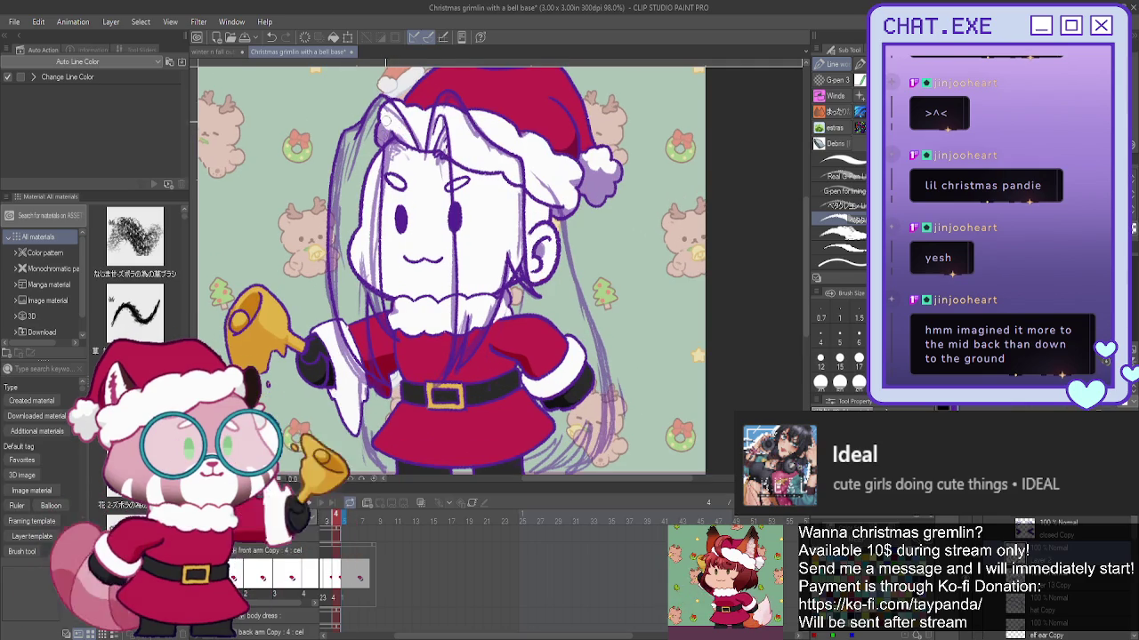
scroll(404, 139, up, 2)
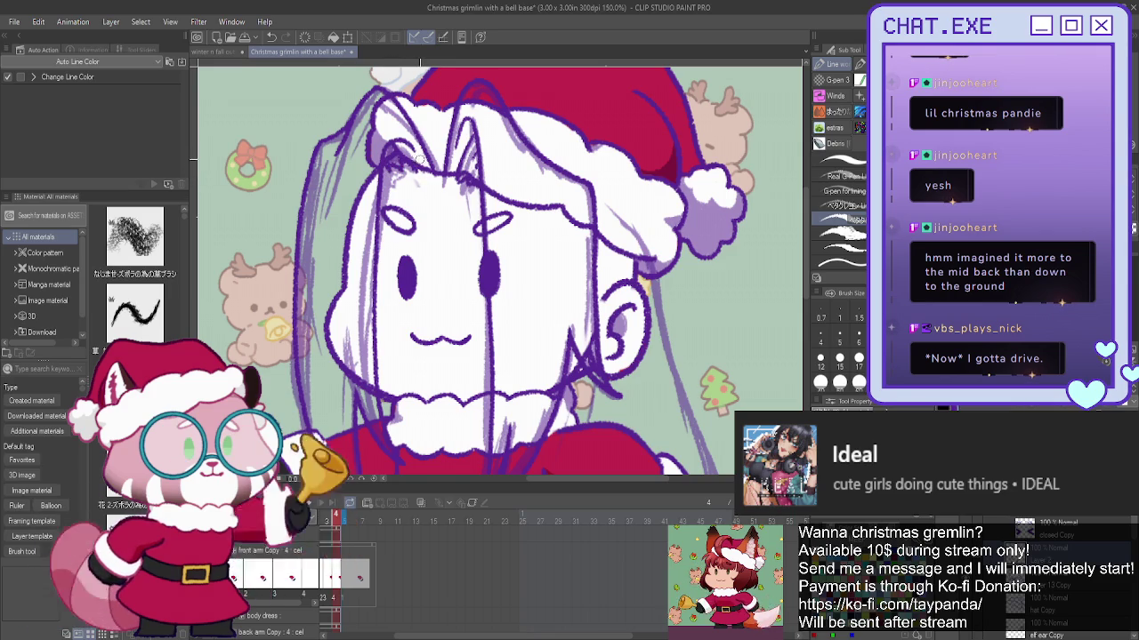
scroll(418, 164, down, 2)
scroll(371, 209, down, 2)
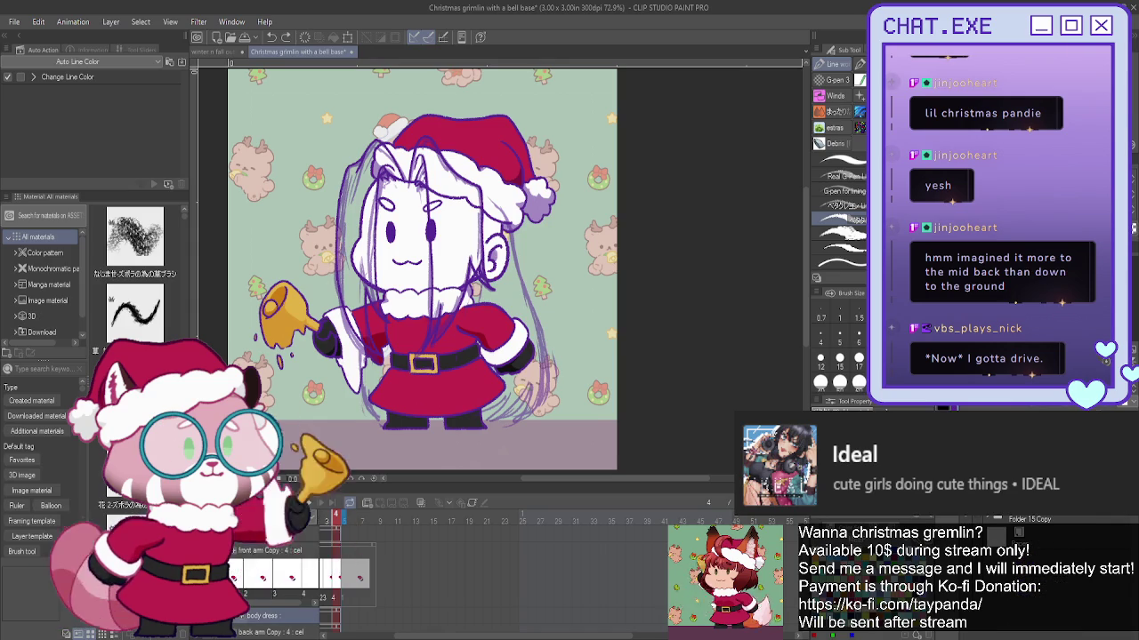
- Hide the coloured chibi layers, leaving the purple hair sketch, and select Timeline frame 1
key(Right)
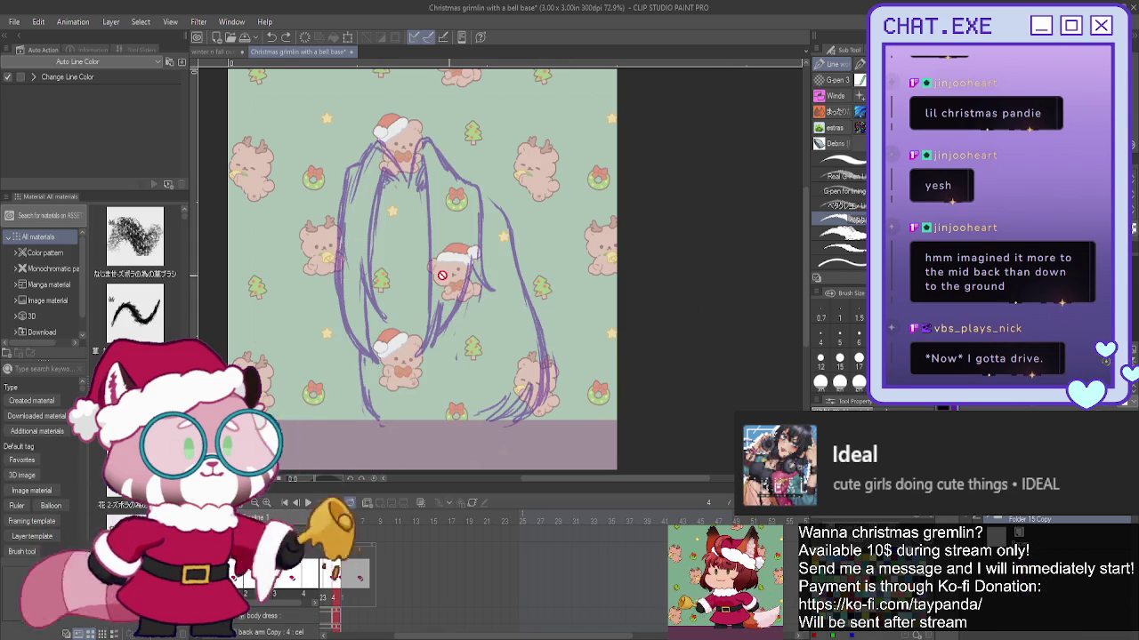
drag(401, 634, 372, 635)
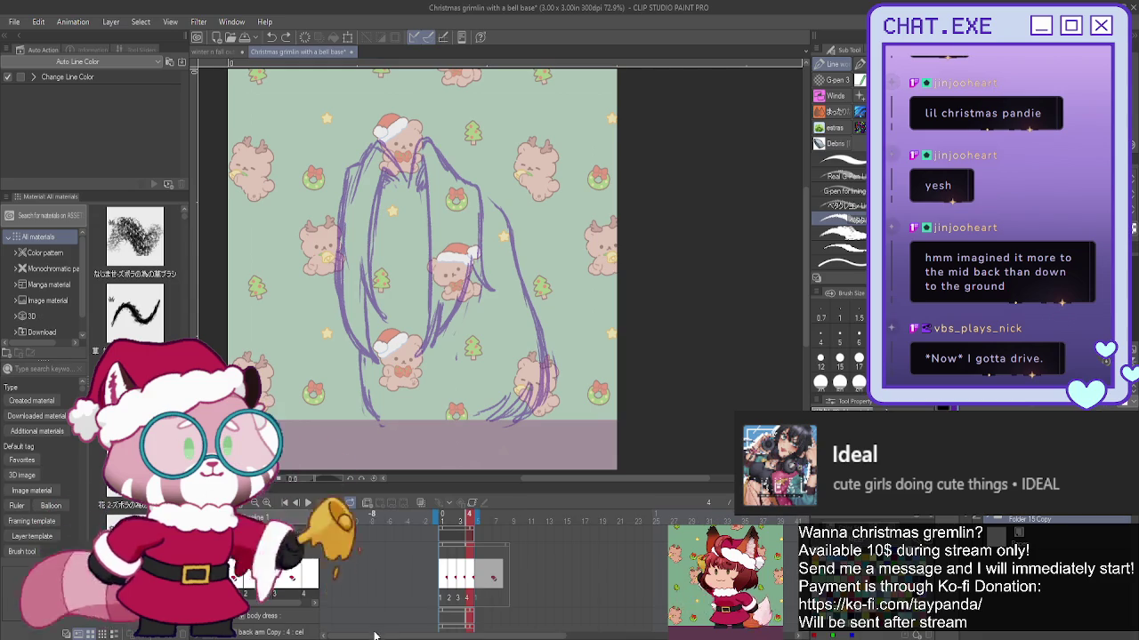
click(432, 519)
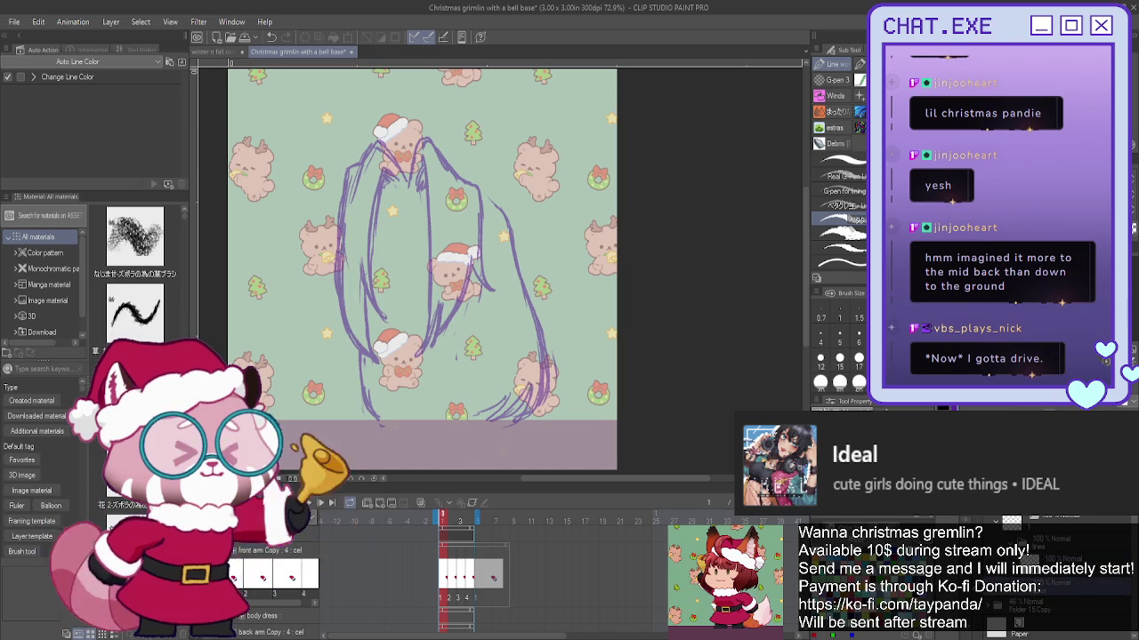
scroll(994, 534, down, 2)
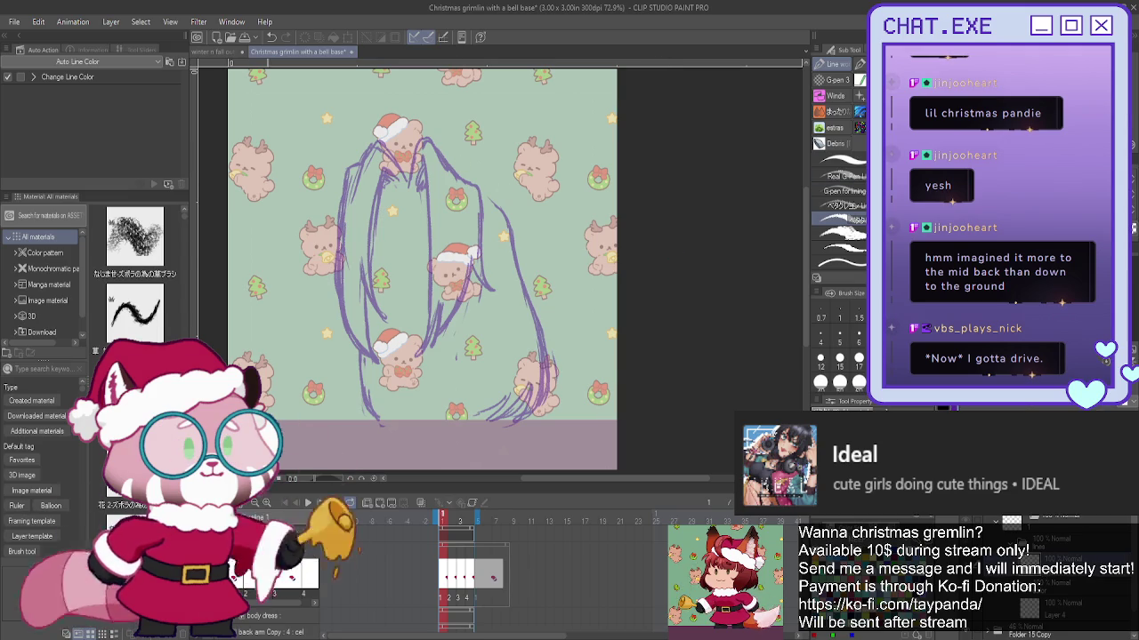
scroll(443, 579, down, 5)
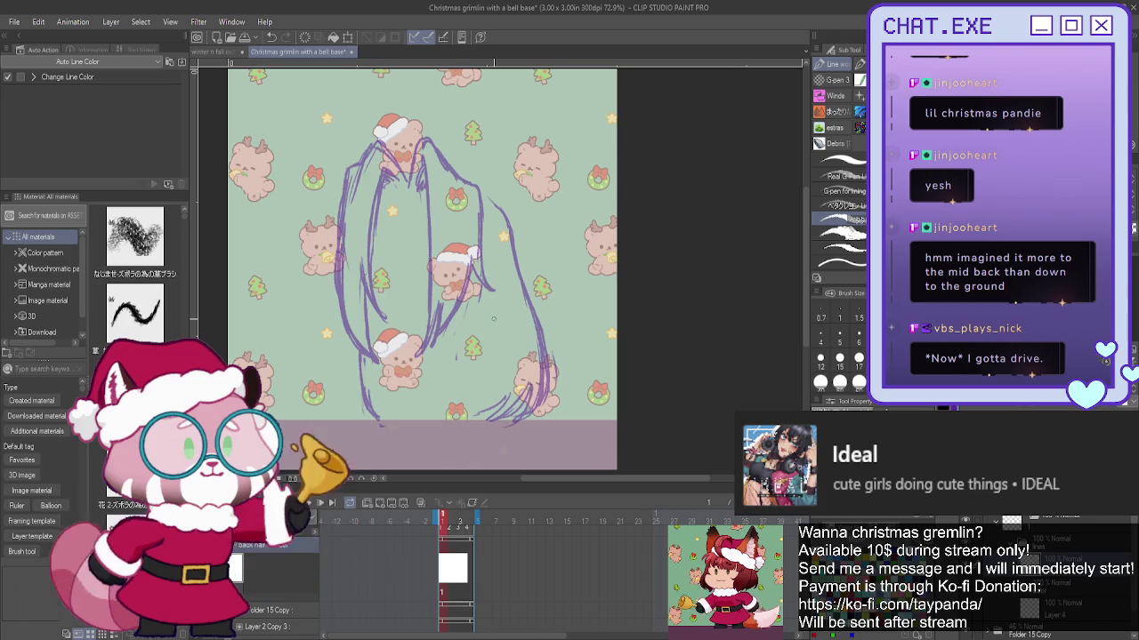
scroll(468, 183, up, 2)
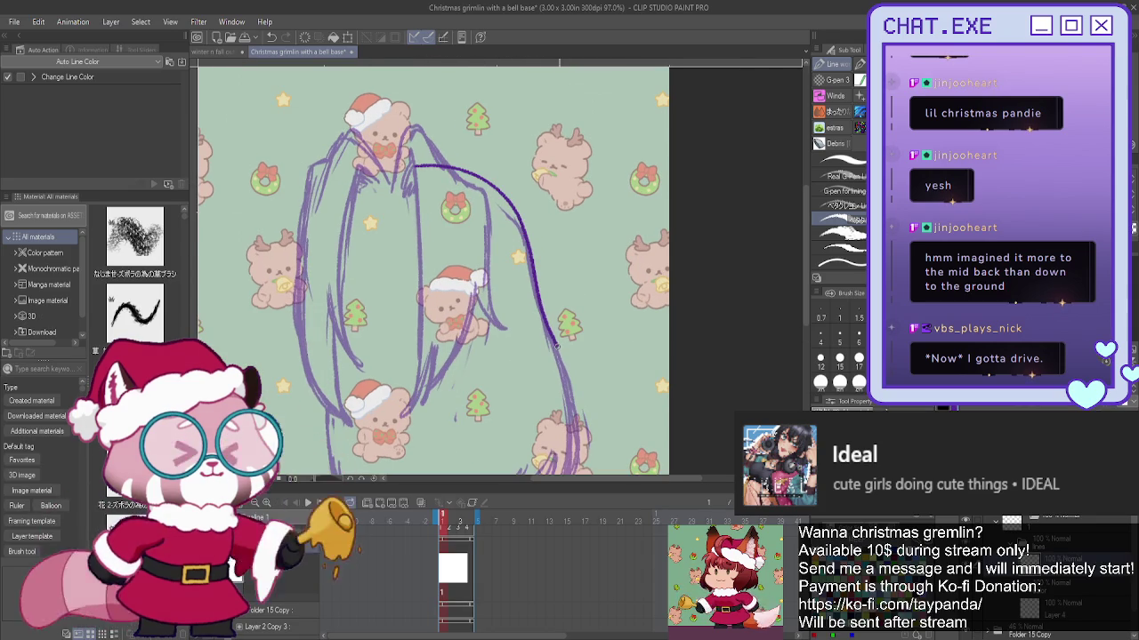
- Undo a lower-right hair stroke and add a new back-hair cel with onion skin on
drag(559, 402, 545, 427)
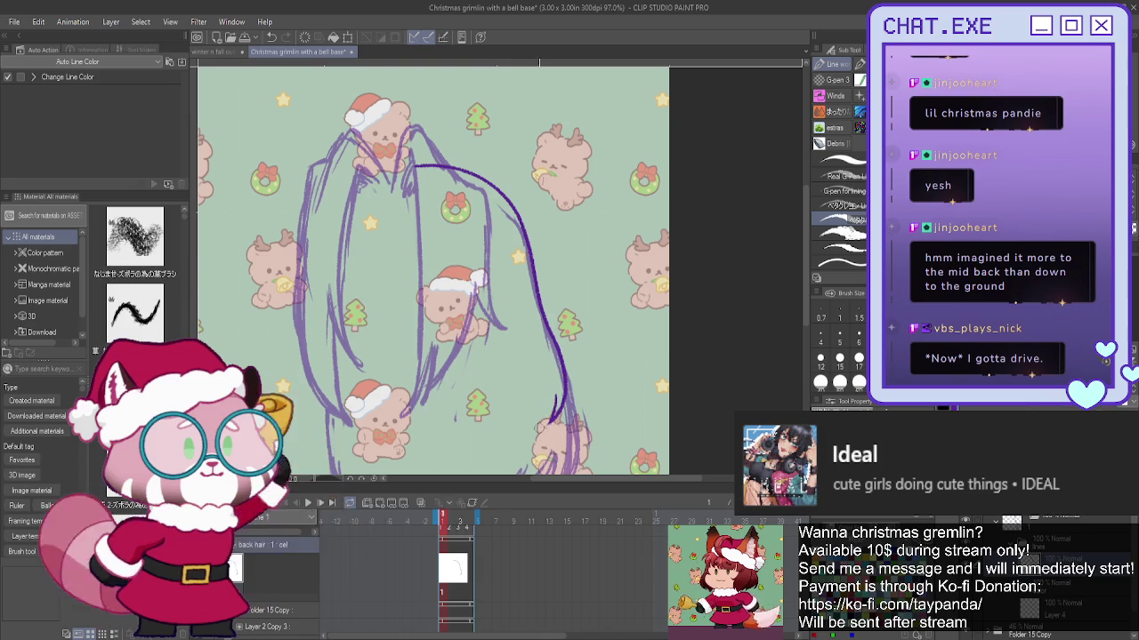
key(ctrl+z)
key(ctrl+z)
key(ctrl+z)
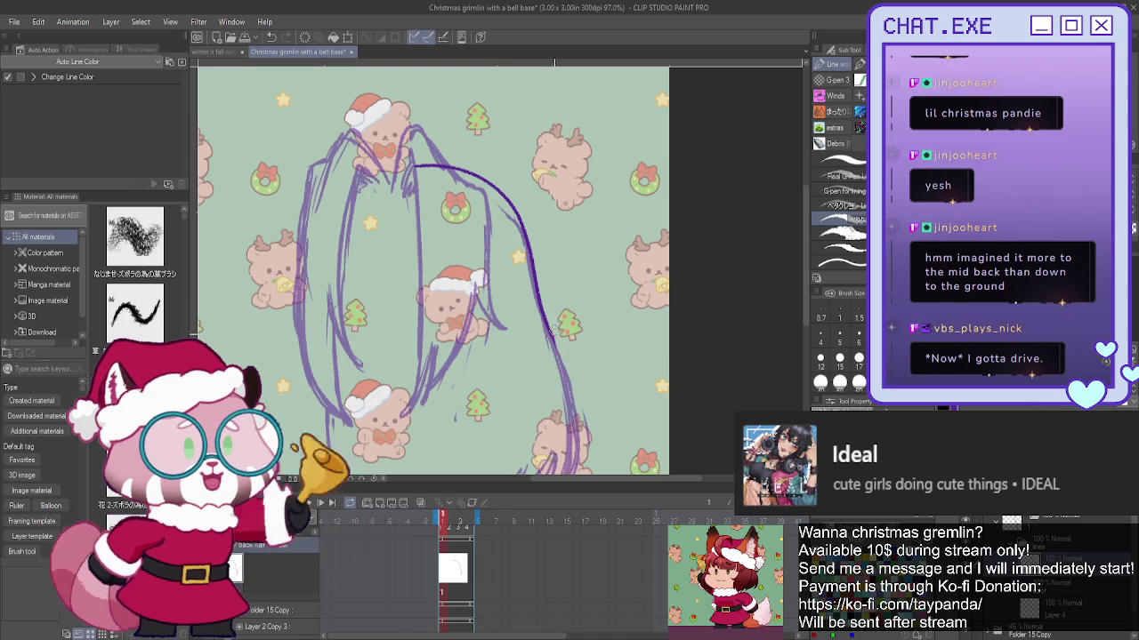
key(ctrl+z)
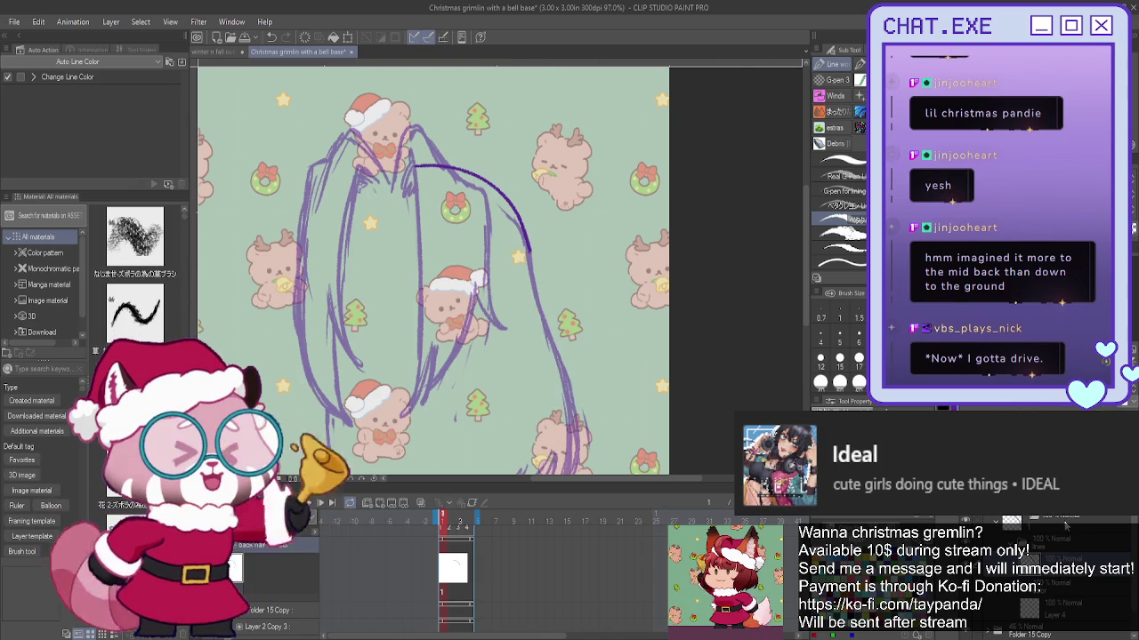
key(ctrl+shift+n)
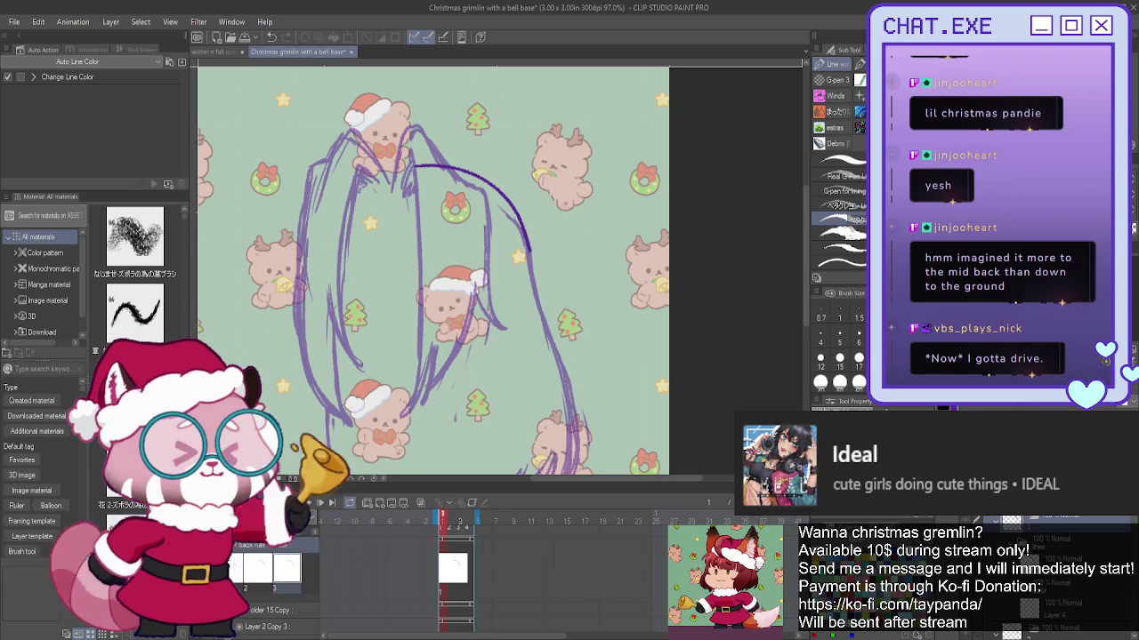
click(998, 526)
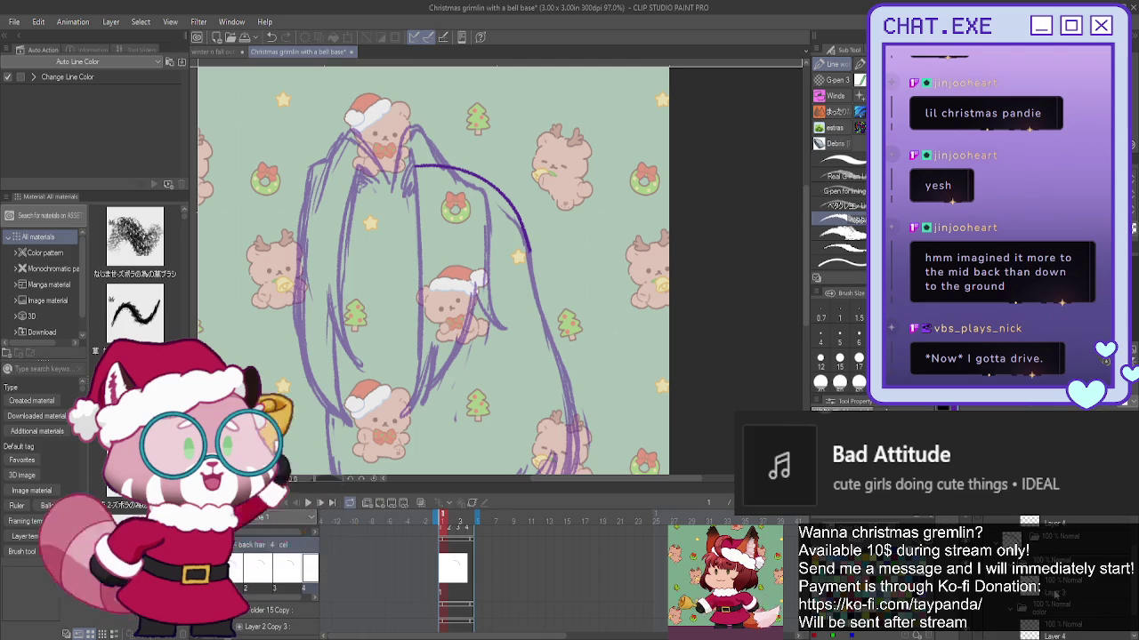
drag(444, 267, 484, 231)
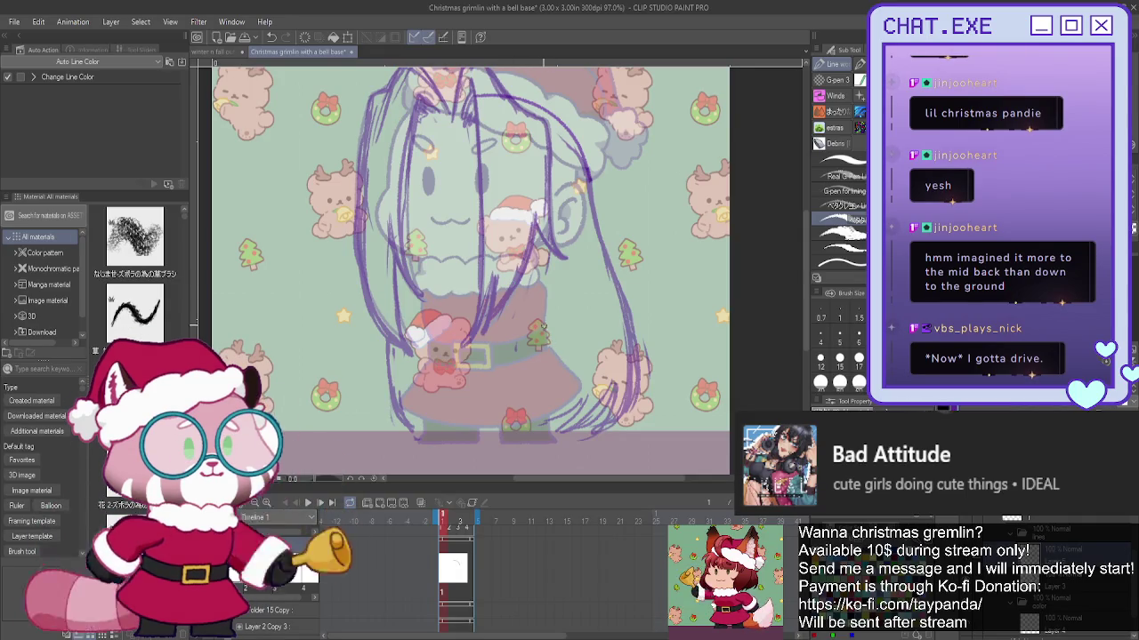
- Draw extra strands down the right and left sides, then select the back hair: 4 cel
drag(585, 167, 598, 222)
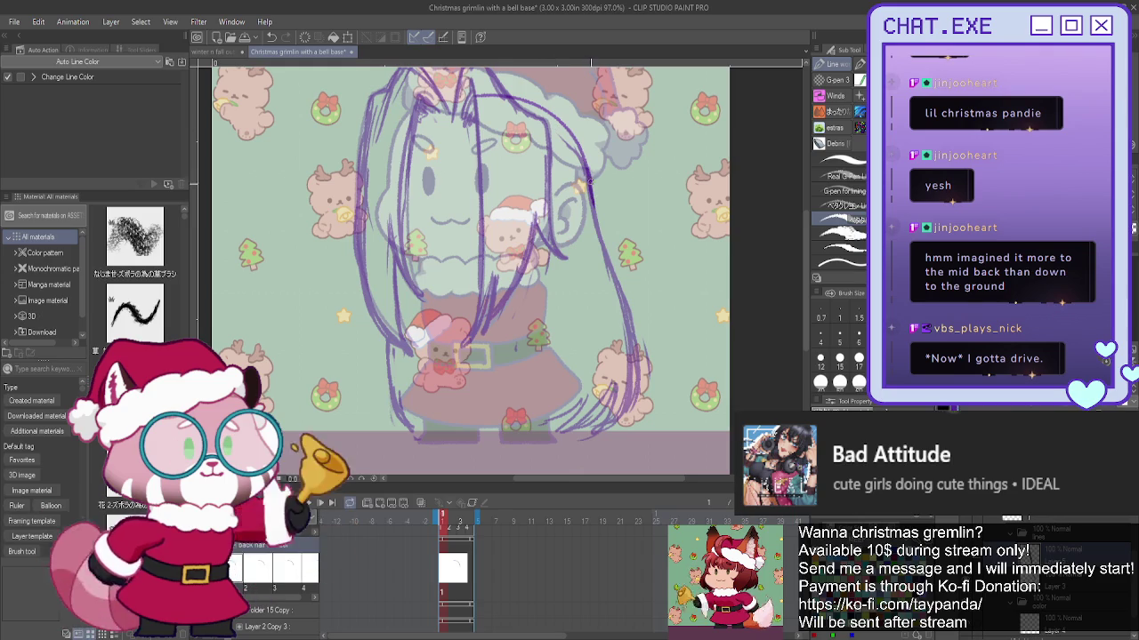
drag(612, 267, 615, 319)
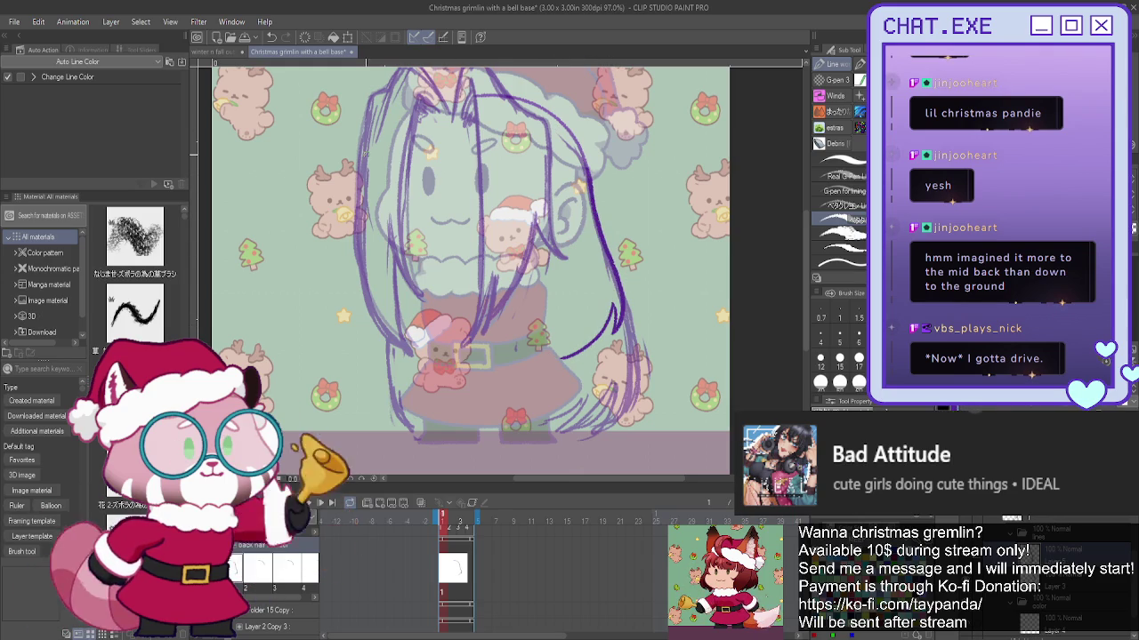
drag(388, 244, 380, 272)
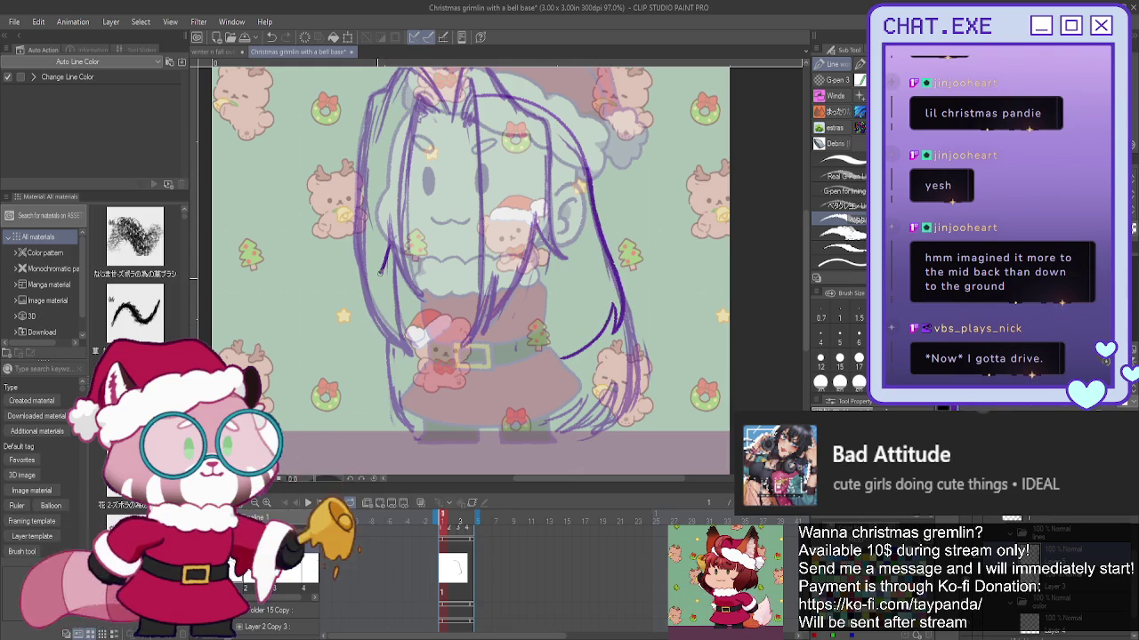
drag(364, 322, 397, 355)
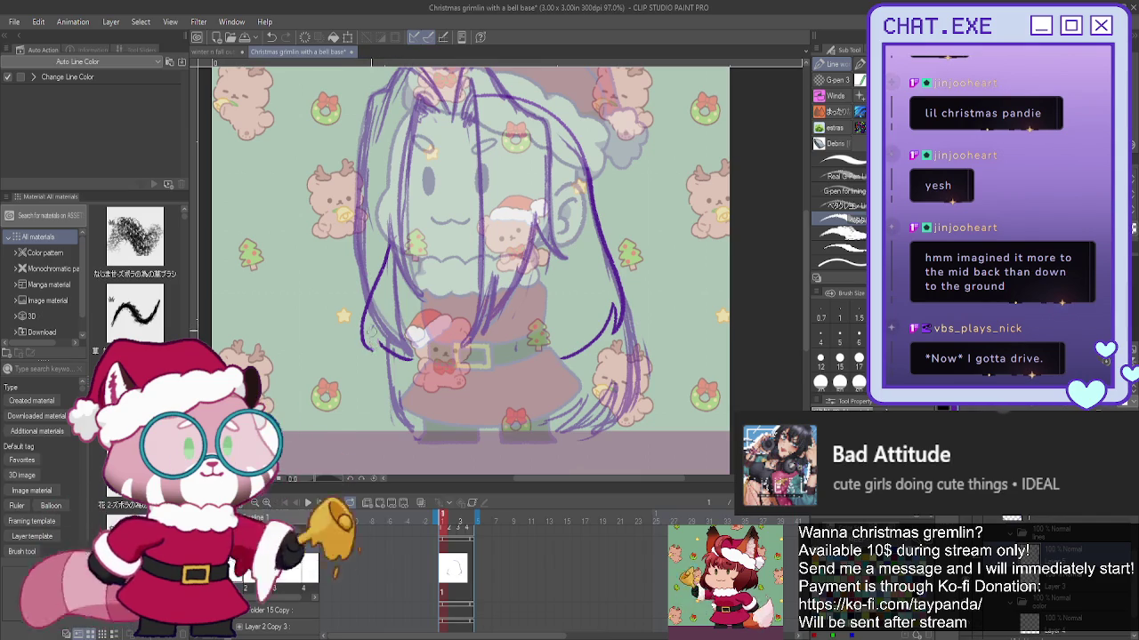
drag(370, 331, 371, 349)
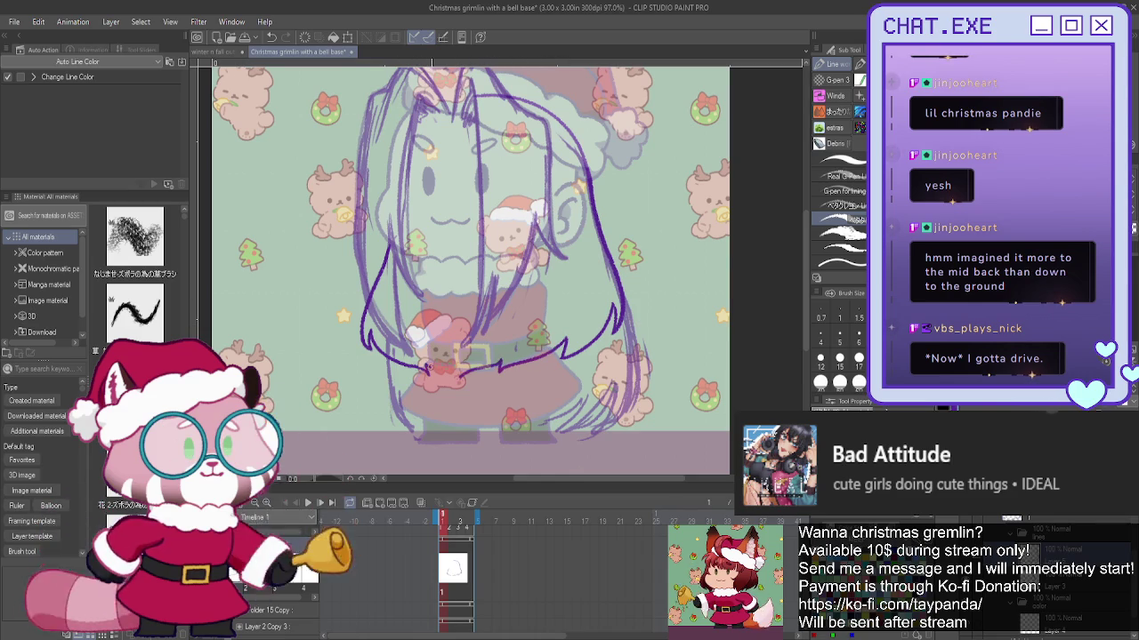
scroll(385, 319, up, 1)
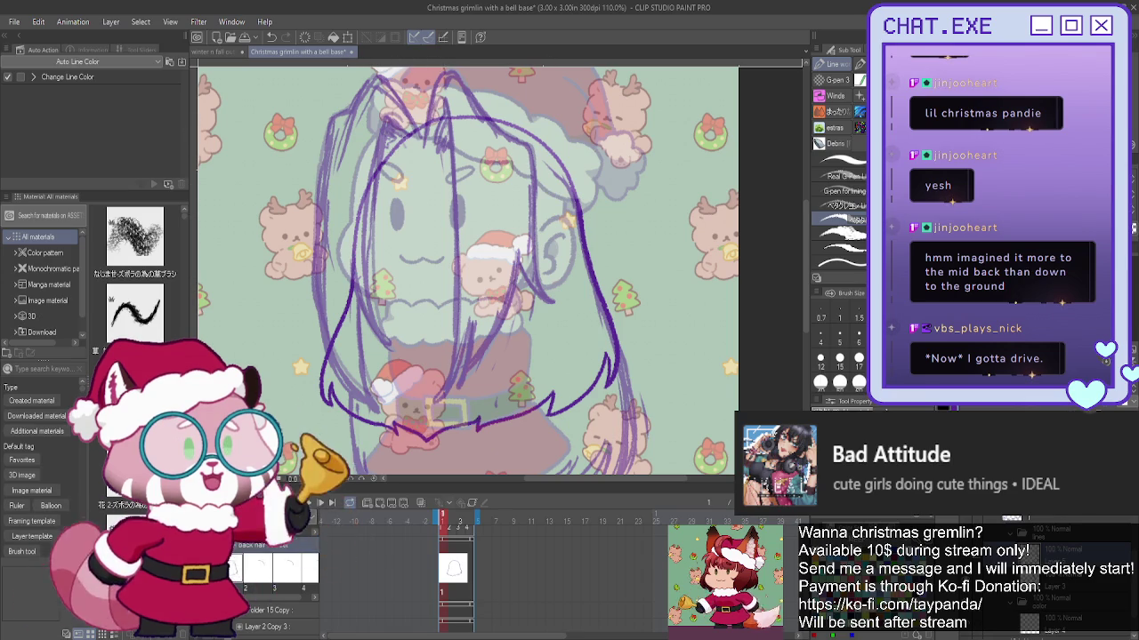
key(alt+bracketright)
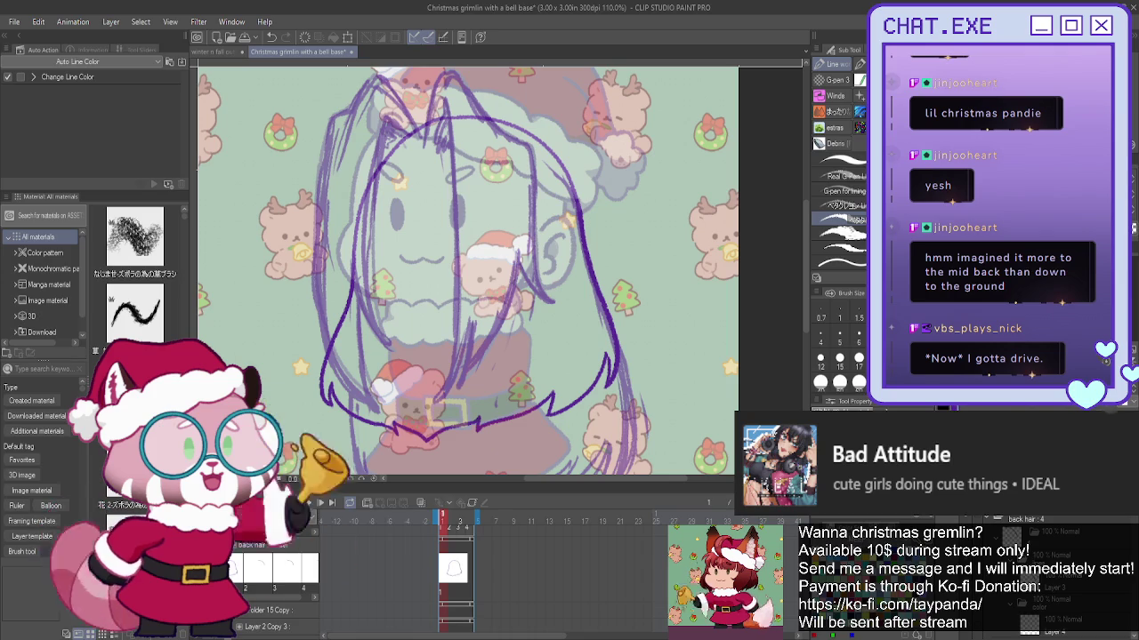
key(alt+bracketright)
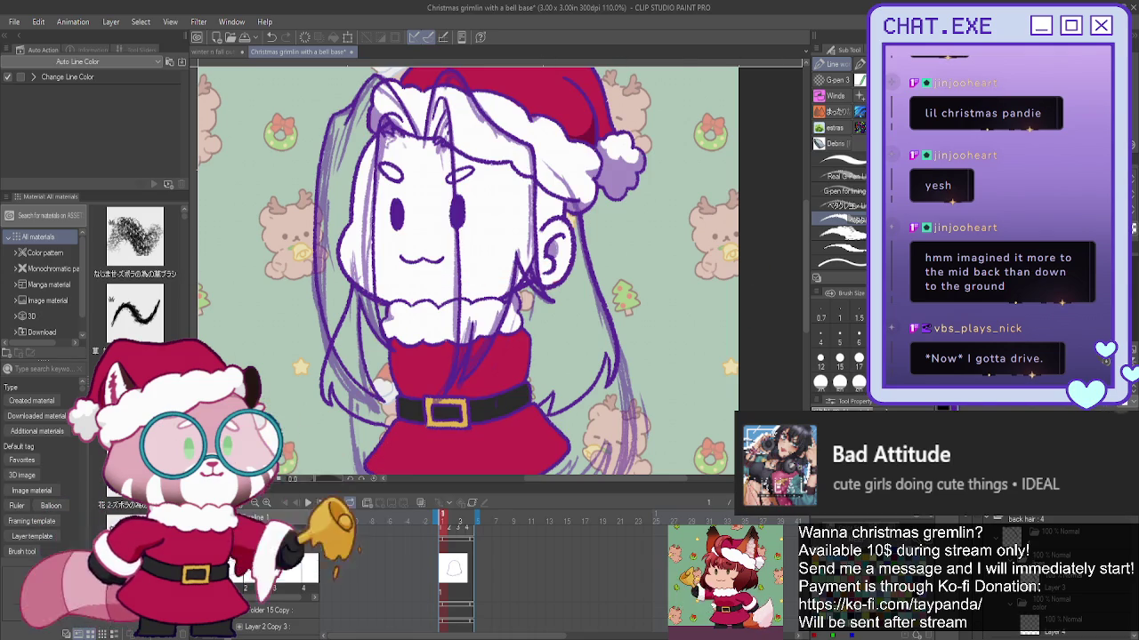
scroll(384, 336, down, 2)
scroll(384, 335, down, 1)
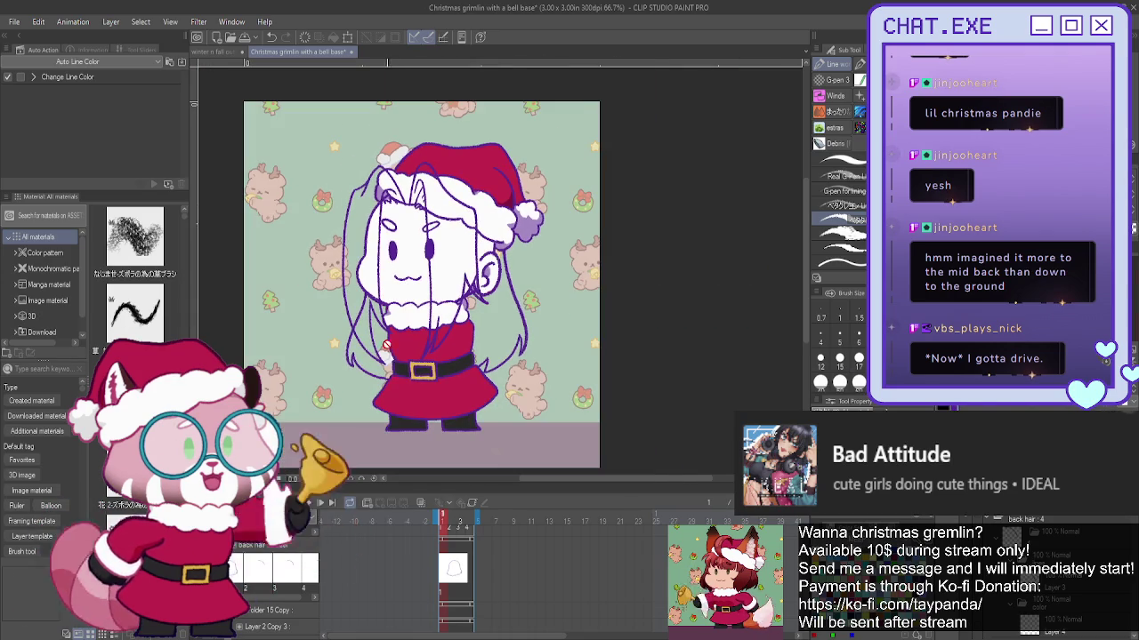
scroll(394, 381, up, 1)
scroll(339, 274, up, 1)
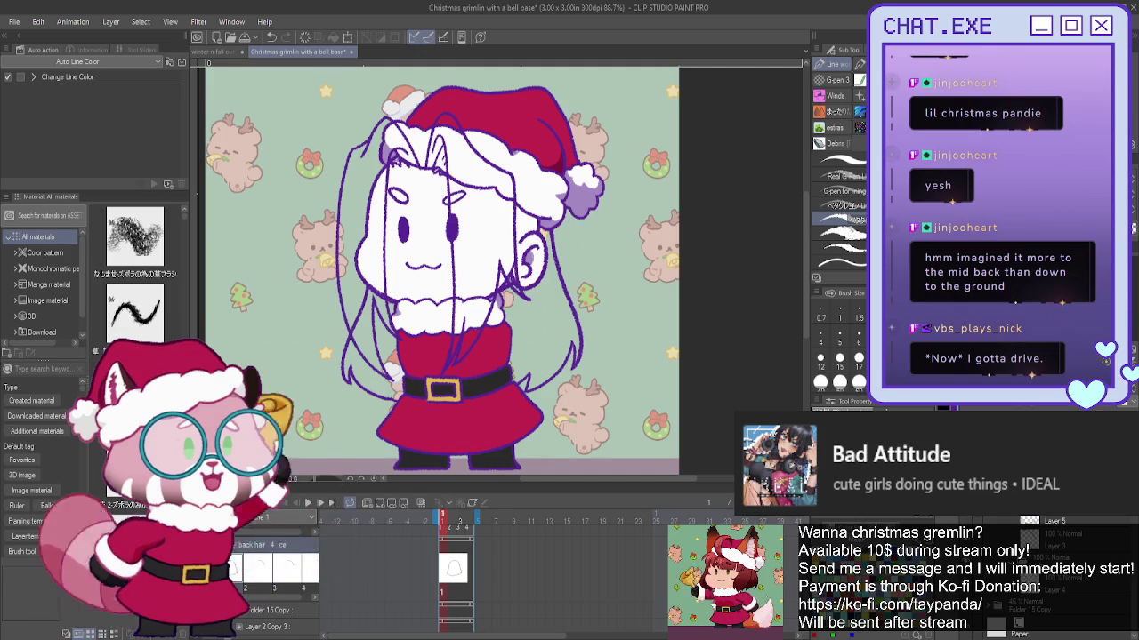
scroll(440, 266, up, 3)
scroll(440, 267, down, 4)
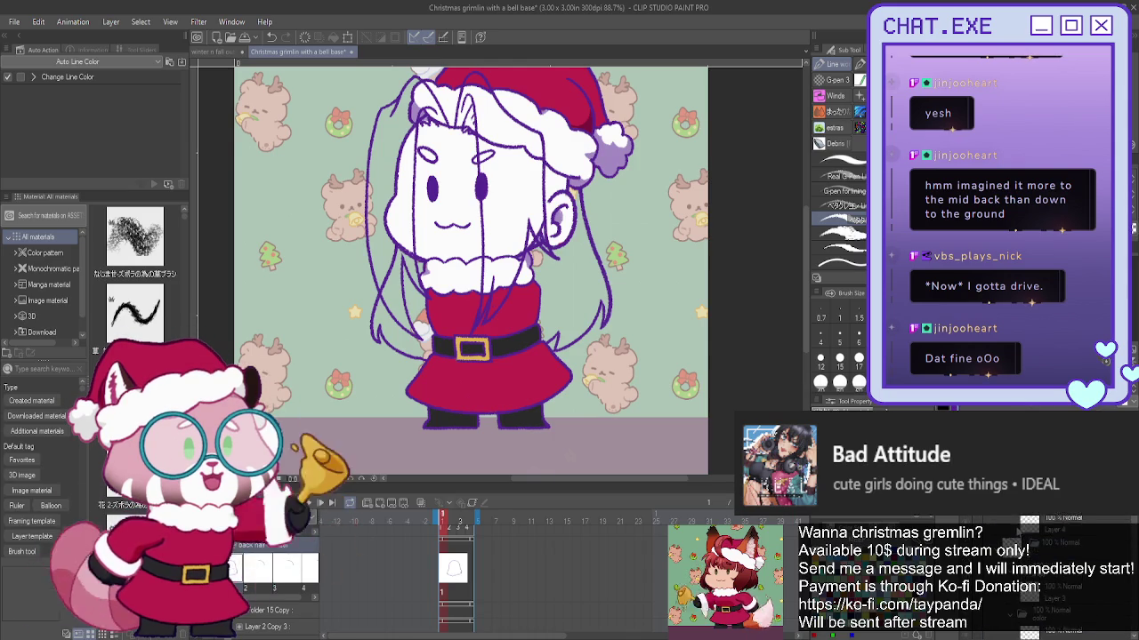
alt+click(1007, 525)
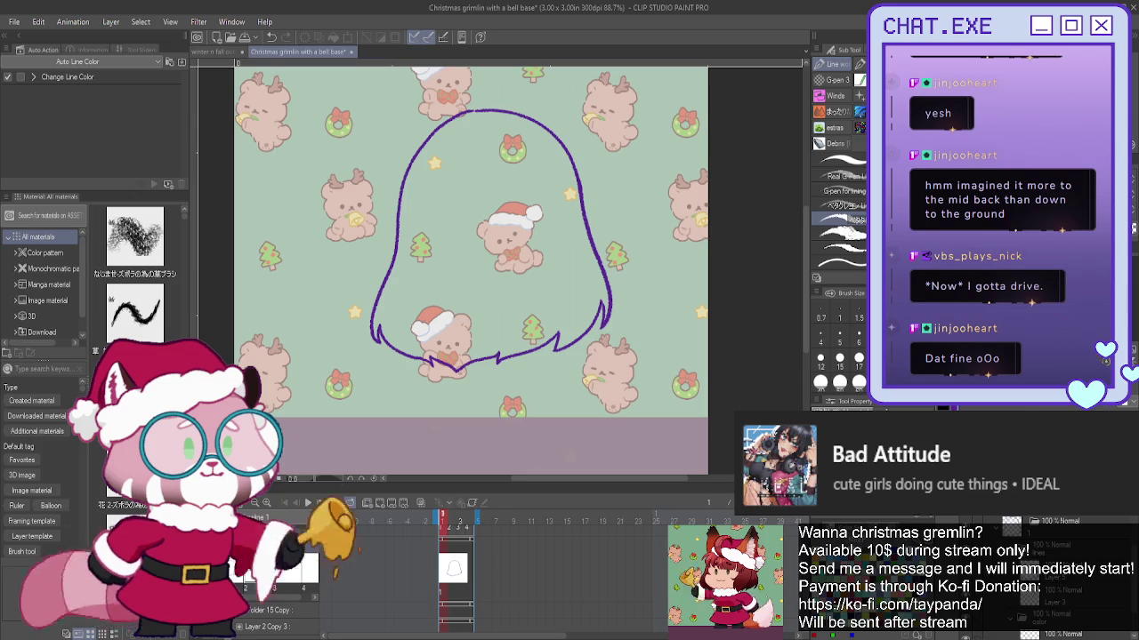
- Step through back-hair frames 2–5 and settle on the arc cel over the faint outline
click(453, 567)
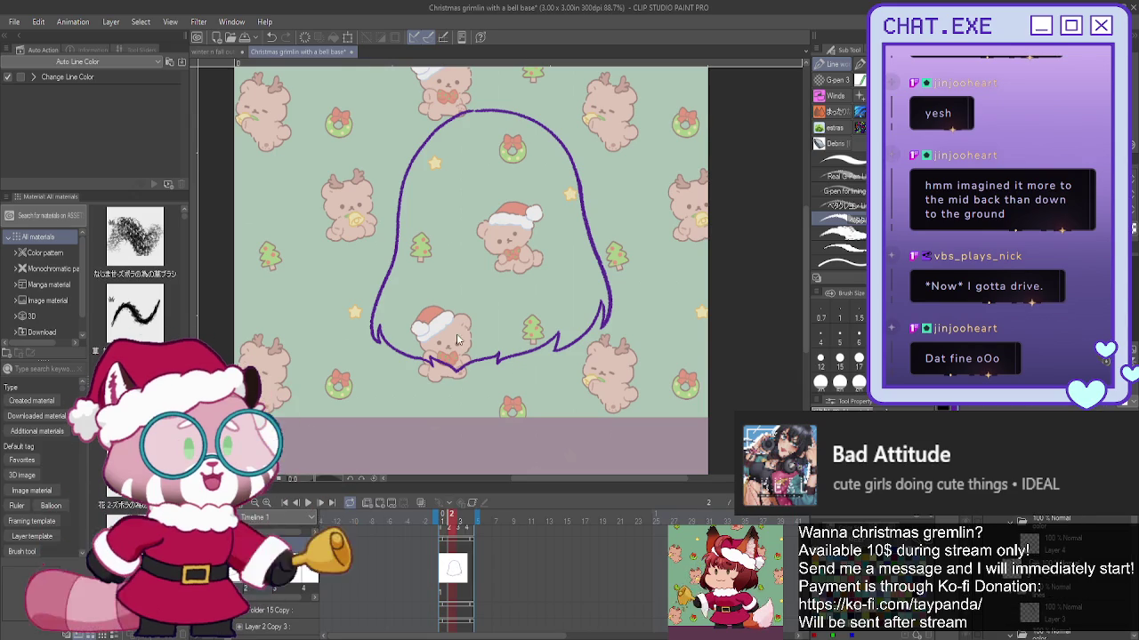
click(447, 574)
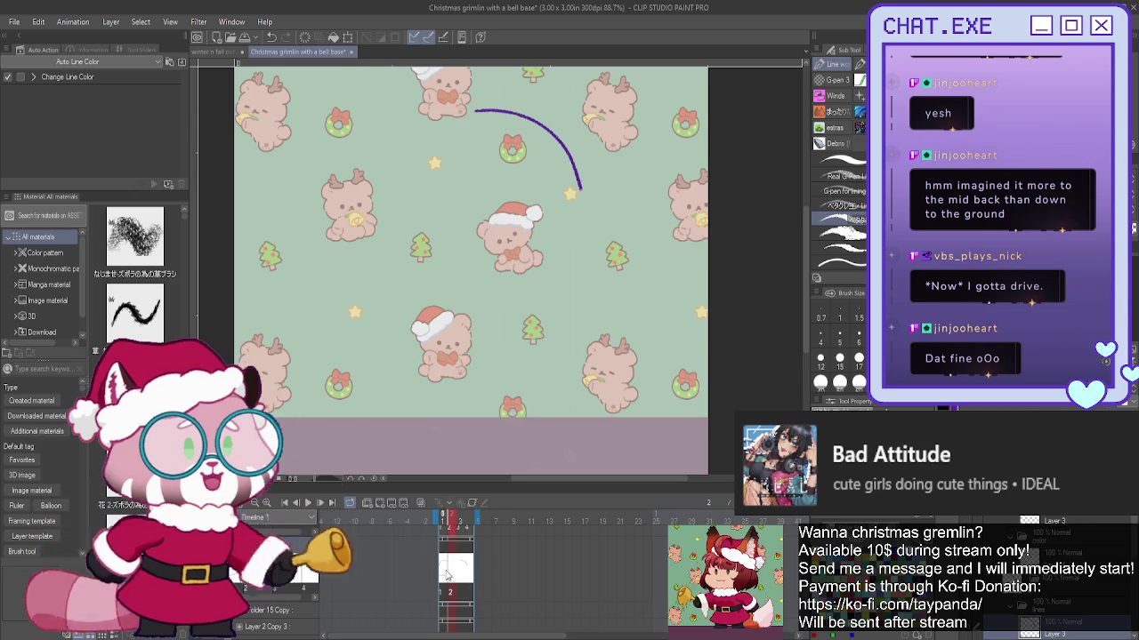
click(459, 520)
key(Right)
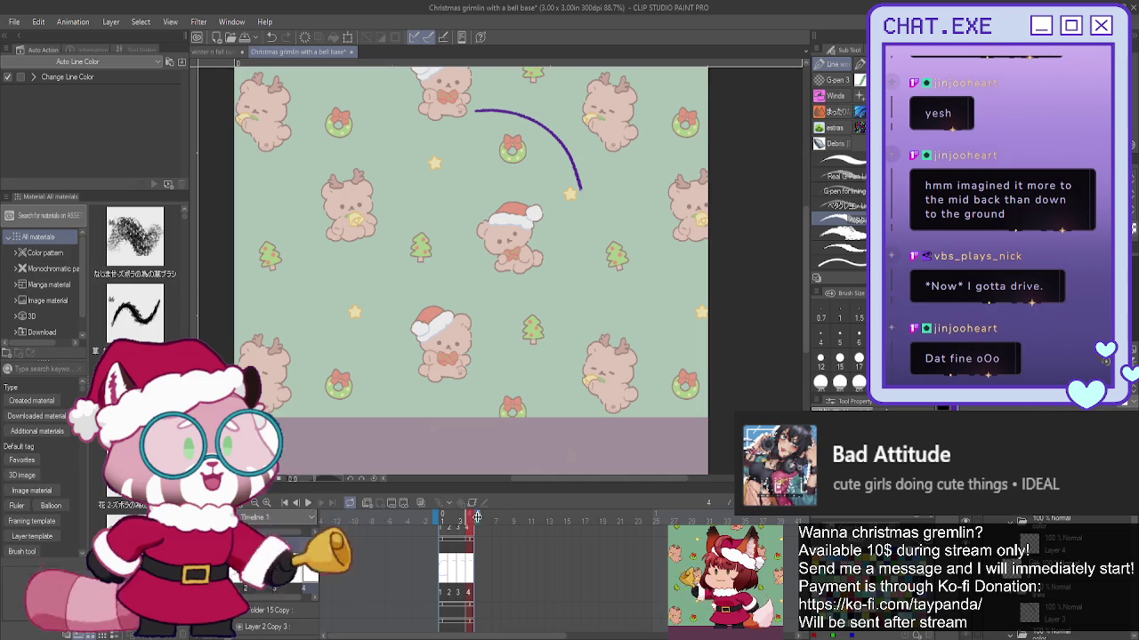
click(477, 545)
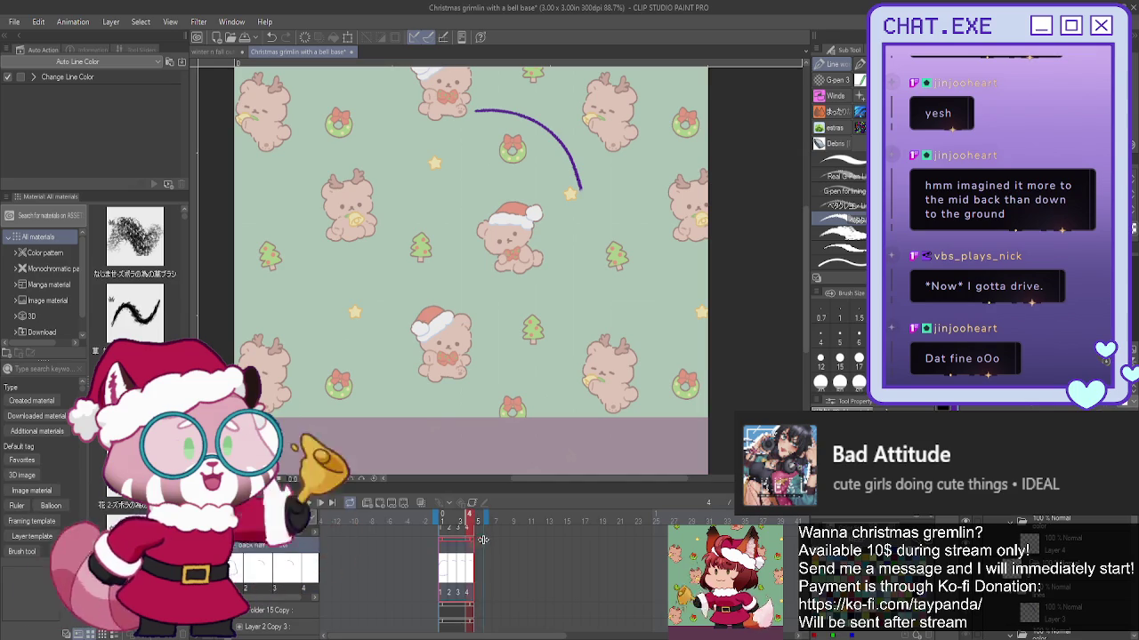
click(478, 566)
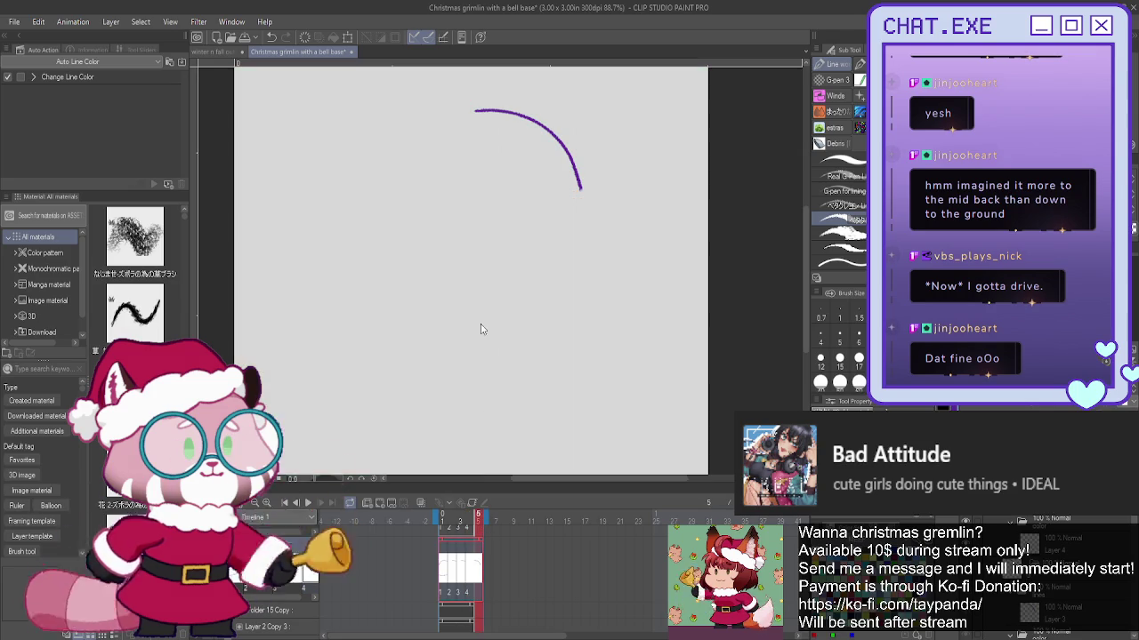
click(484, 523)
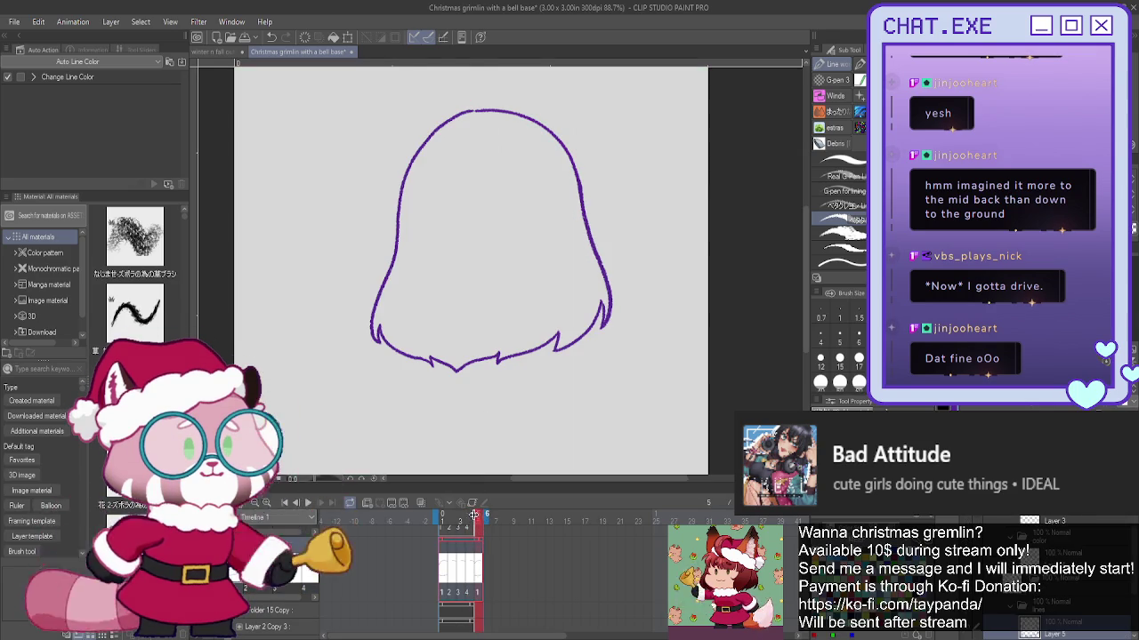
click(472, 523)
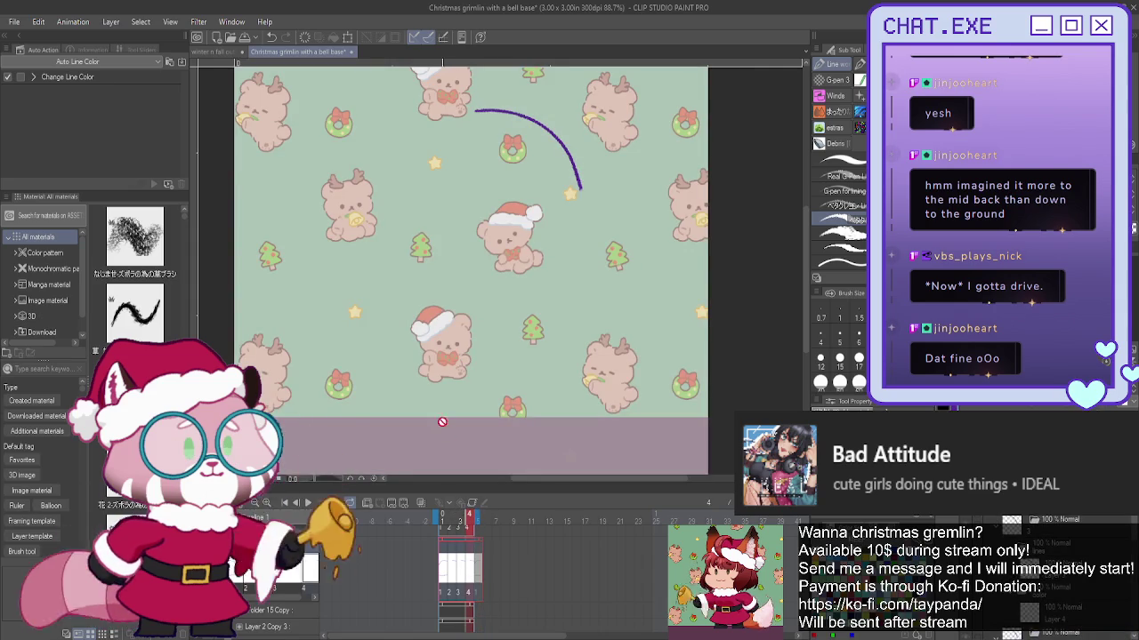
click(447, 574)
click(444, 573)
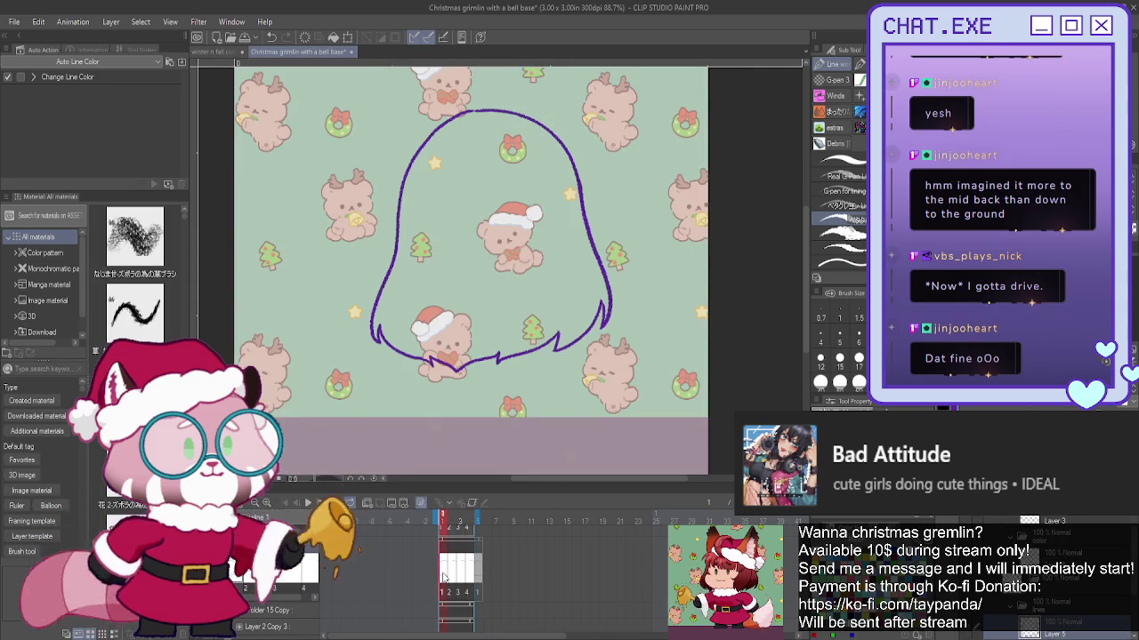
click(450, 574)
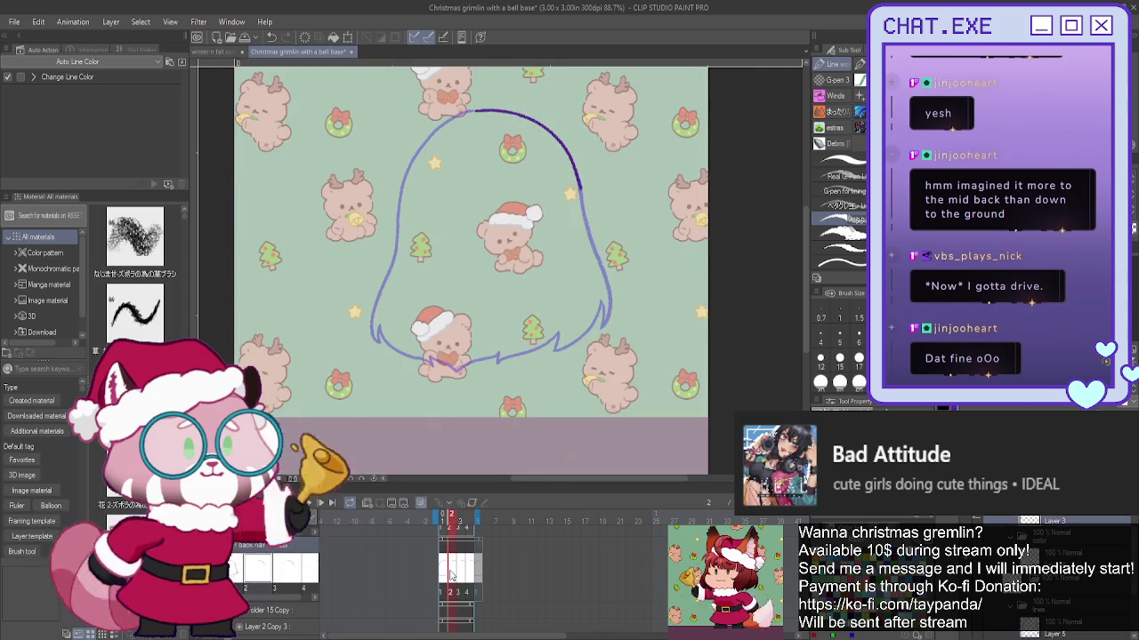
- Ink the dark outline down the right side of the back hair into its tip
drag(475, 110, 580, 193)
scroll(578, 194, up, 2)
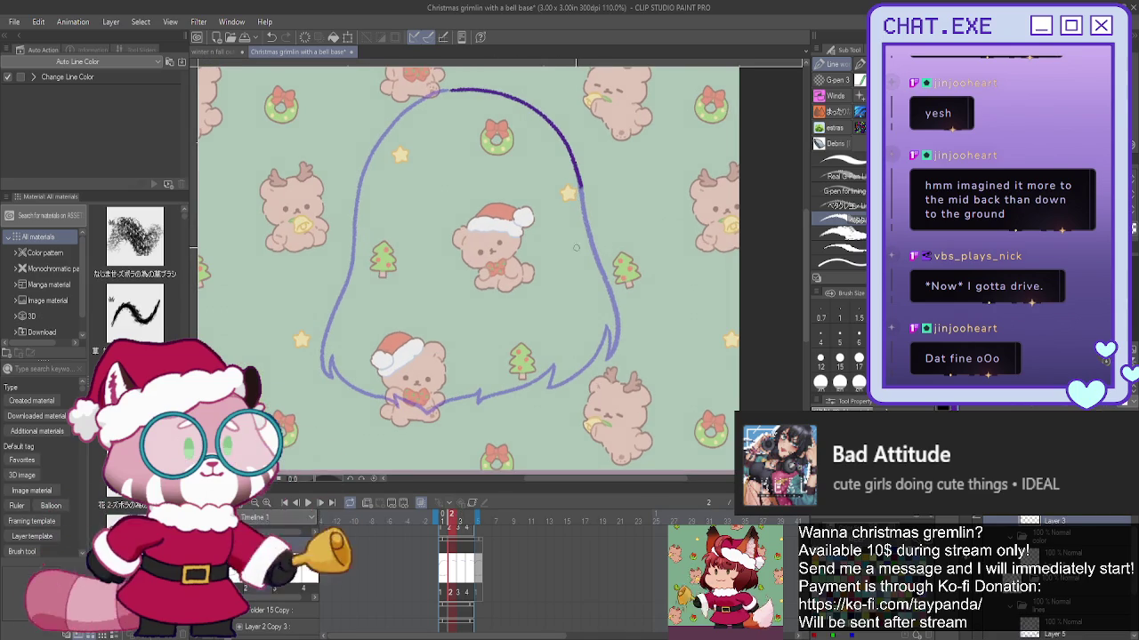
scroll(582, 329, up, 2)
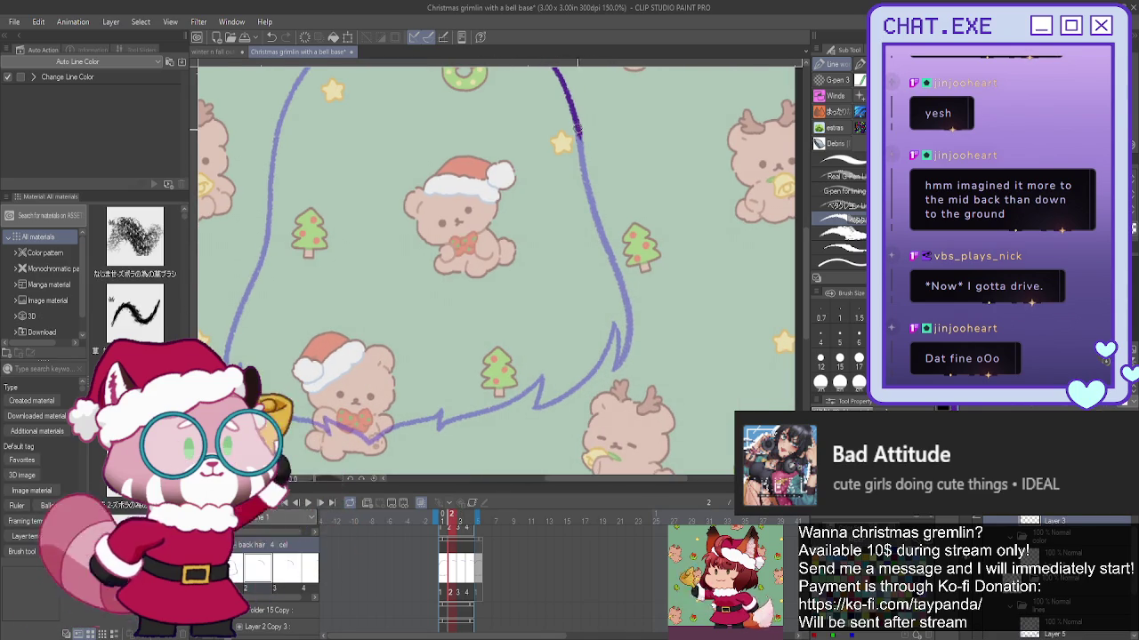
drag(579, 131, 638, 255)
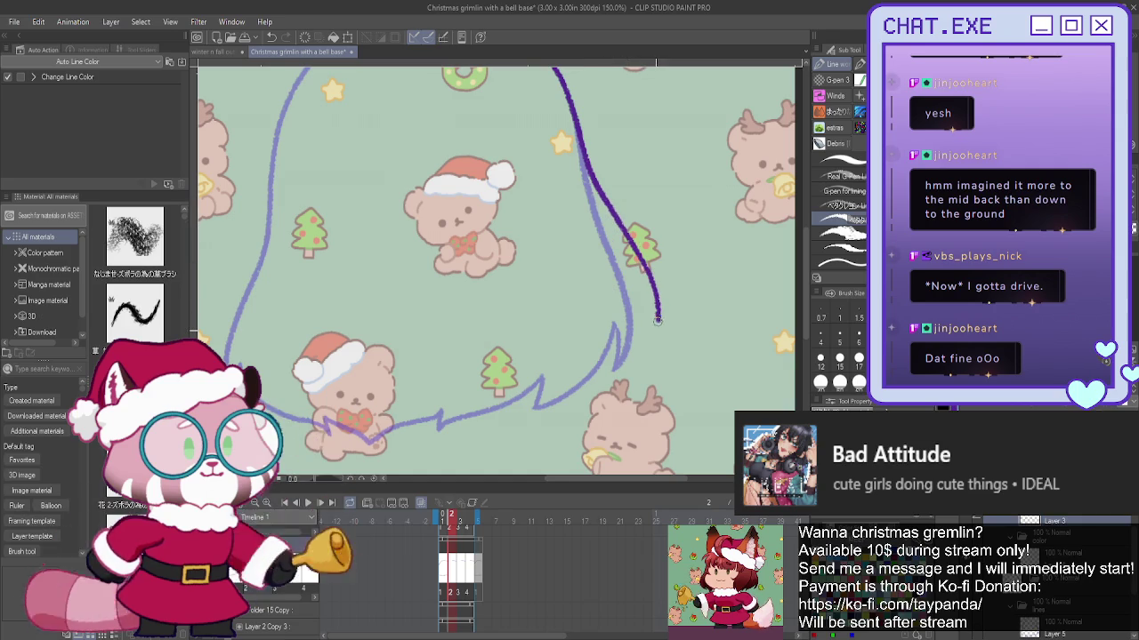
drag(657, 315, 644, 350)
drag(647, 305, 589, 386)
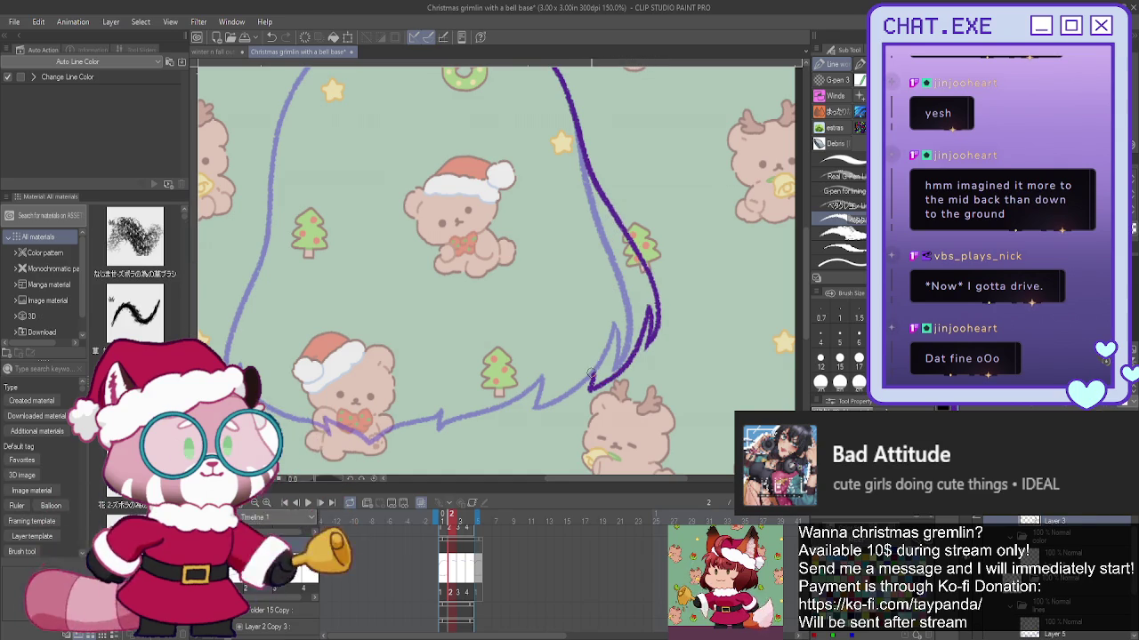
- Ink the left edge and lower-right tip of the hair outline, then advance to frame 3
drag(404, 273, 396, 289)
scroll(396, 289, down, 2)
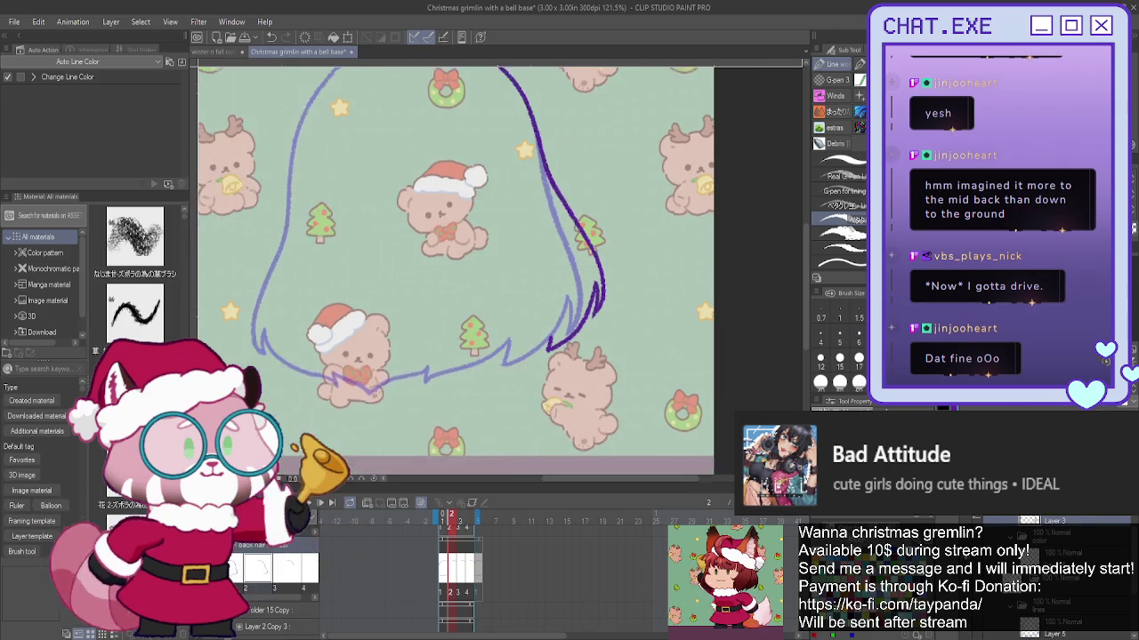
drag(750, 144, 755, 163)
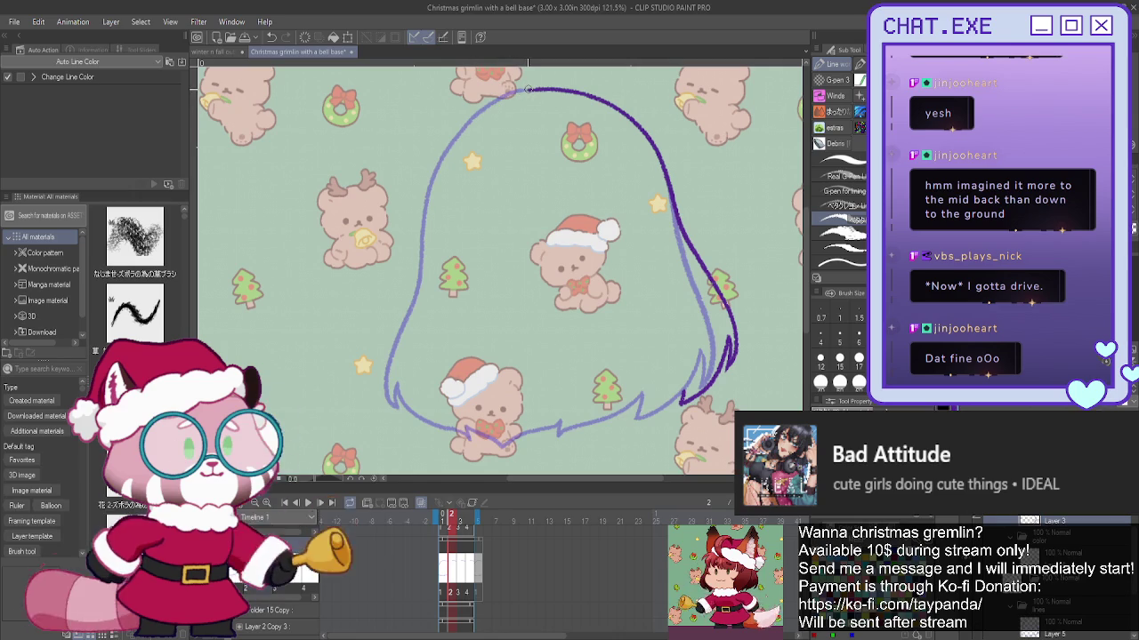
mouse_move(437, 166)
mouse_down()
mouse_move(403, 300)
mouse_move(382, 329)
mouse_up()
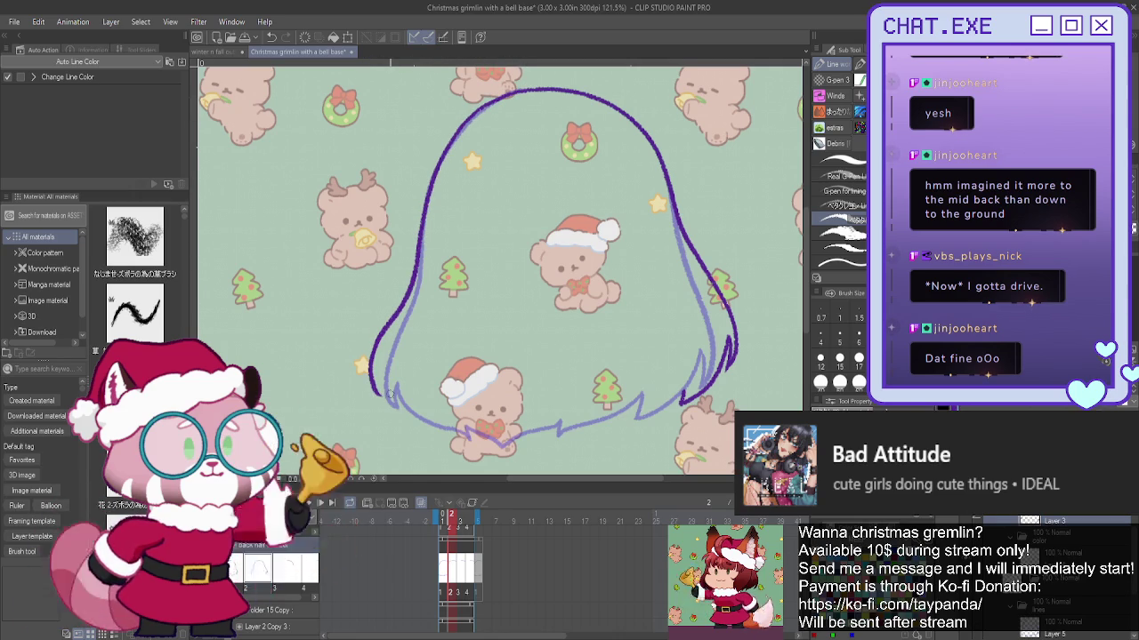
mouse_move(388, 379)
mouse_down()
mouse_move(387, 398)
mouse_move(487, 442)
mouse_up()
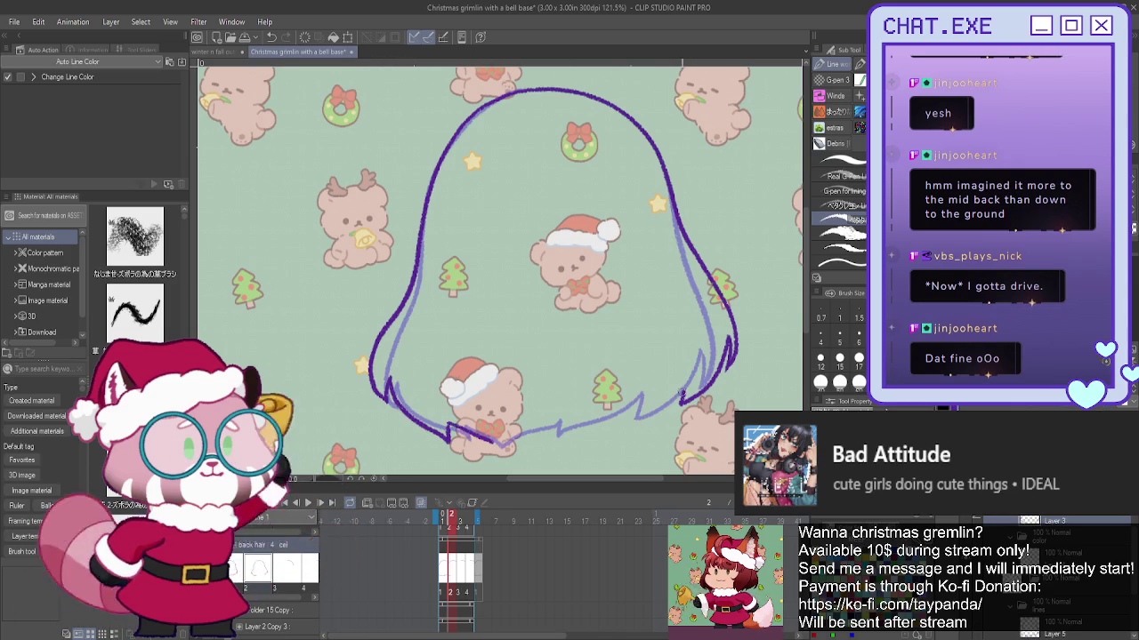
drag(634, 417, 516, 445)
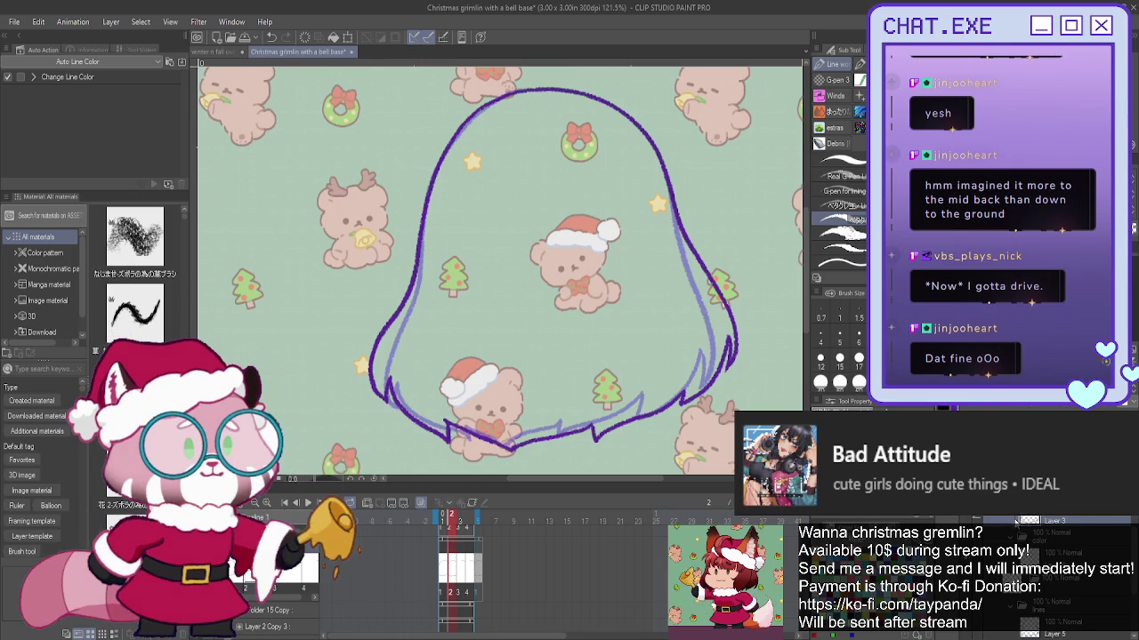
key(ctrl+Right)
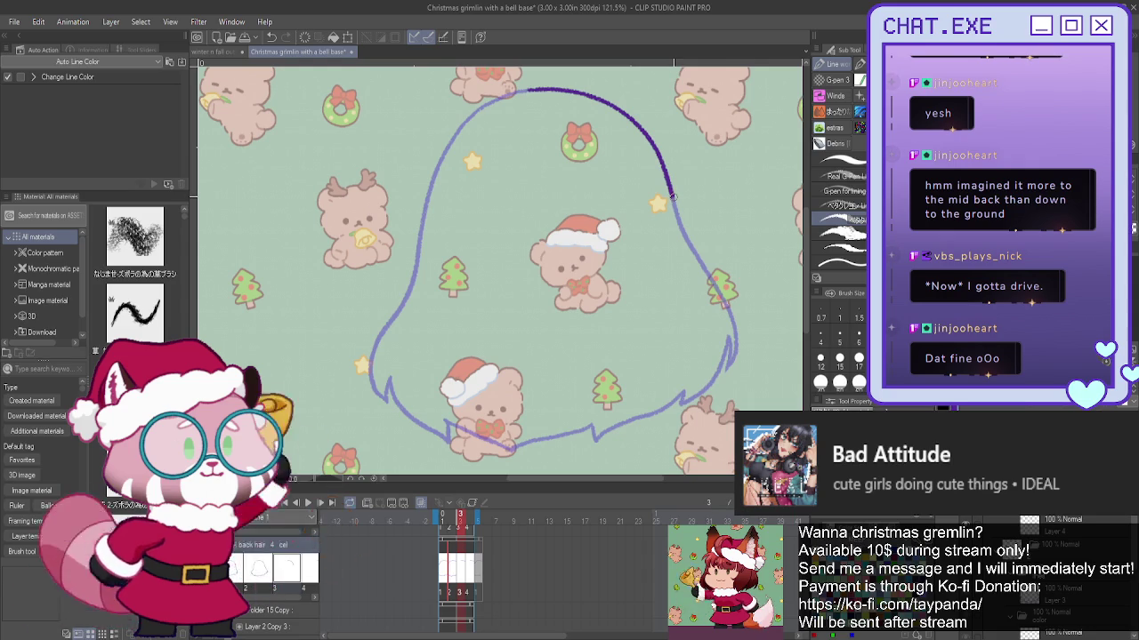
- Ink the upper right hair edge on frame 3, undoing the longer redrawn attempts
drag(672, 198, 677, 238)
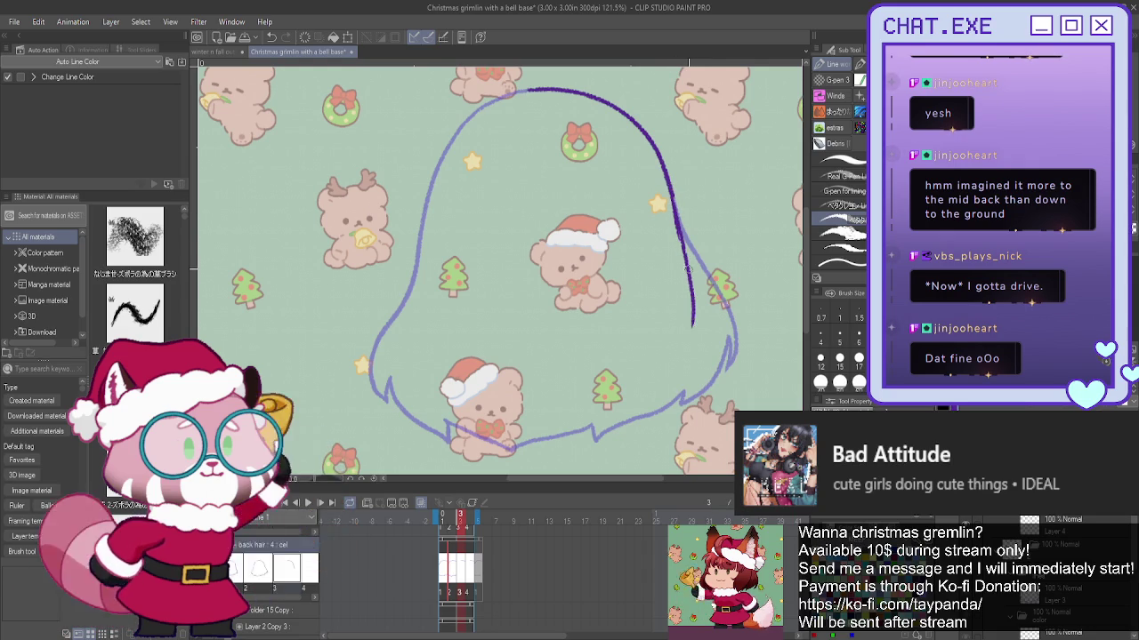
key(ctrl+z)
drag(672, 198, 700, 370)
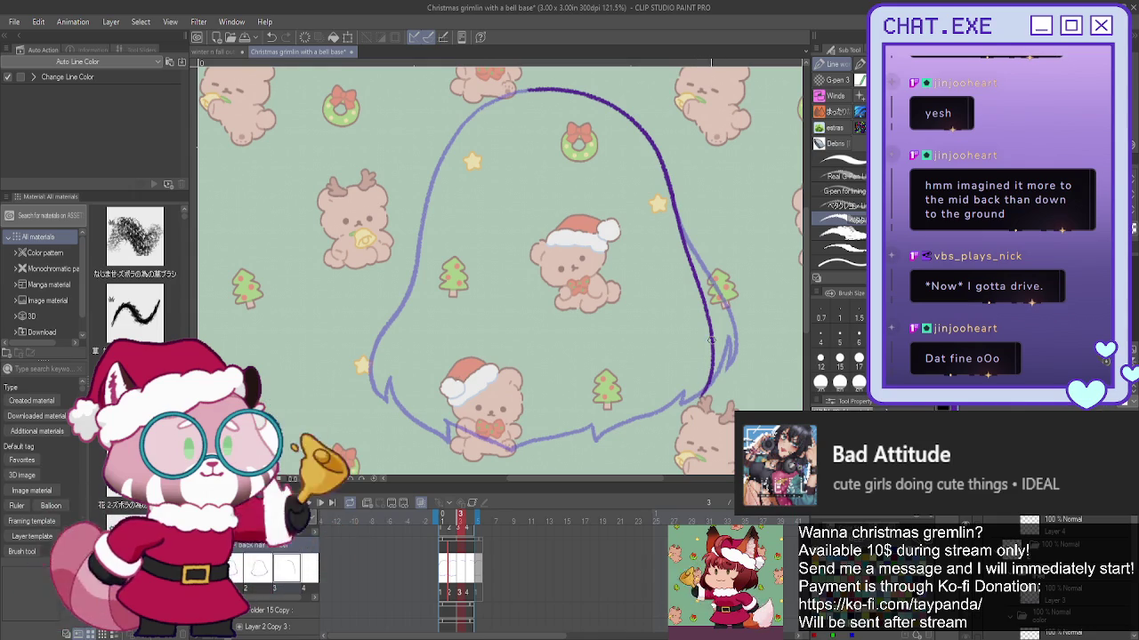
key(ctrl+z)
drag(668, 189, 744, 342)
scroll(738, 348, up, 2)
drag(654, 157, 663, 187)
drag(703, 258, 743, 349)
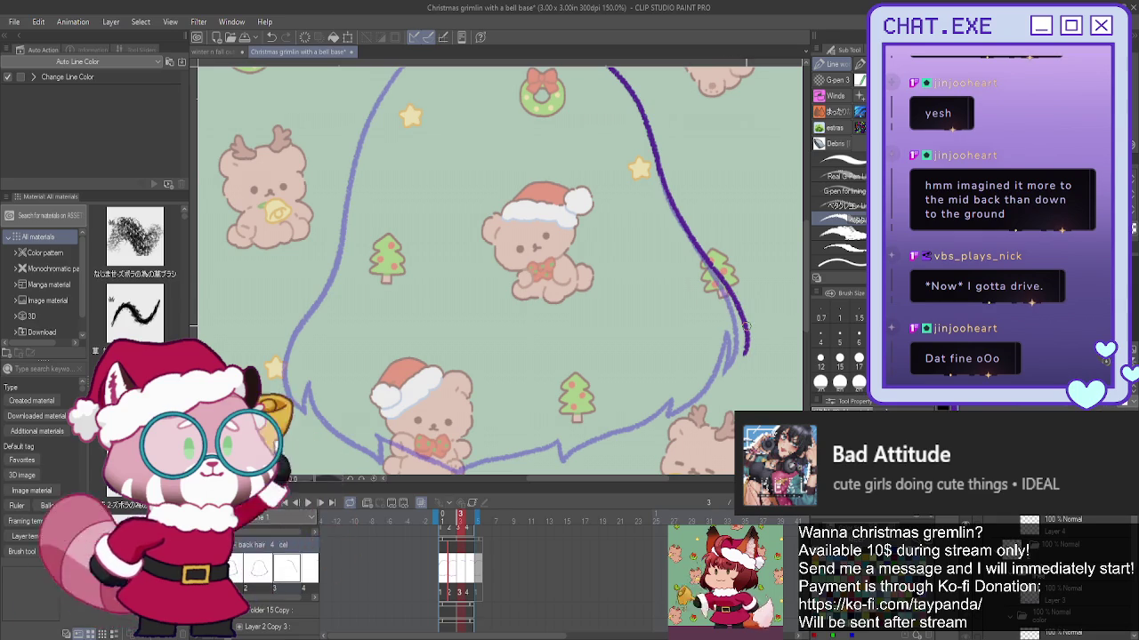
key(ctrl+z)
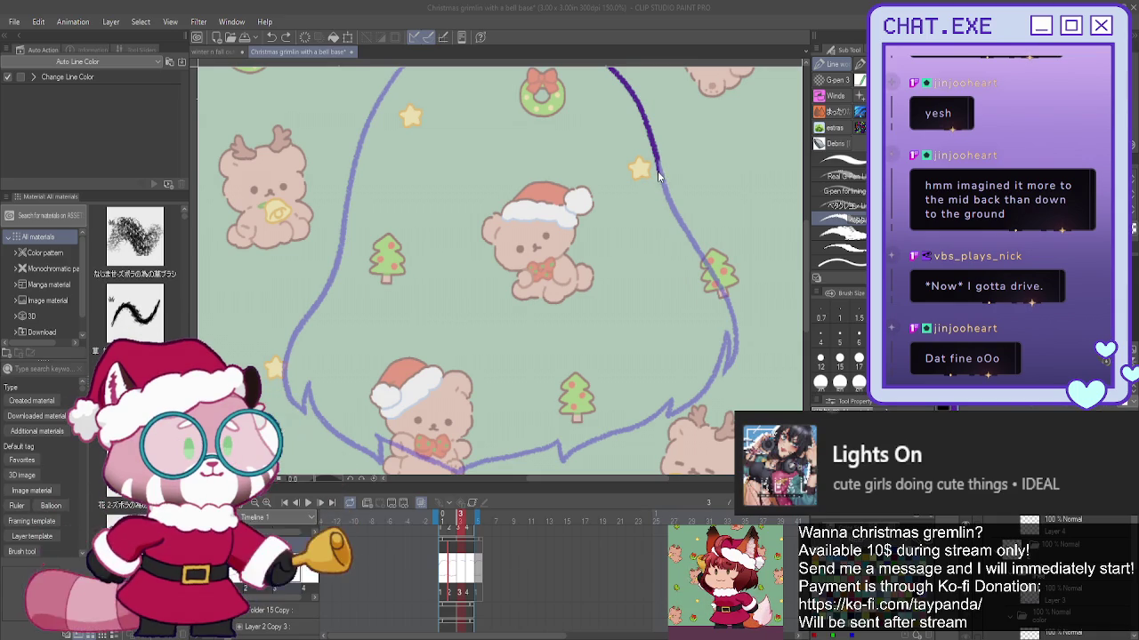
click(660, 172)
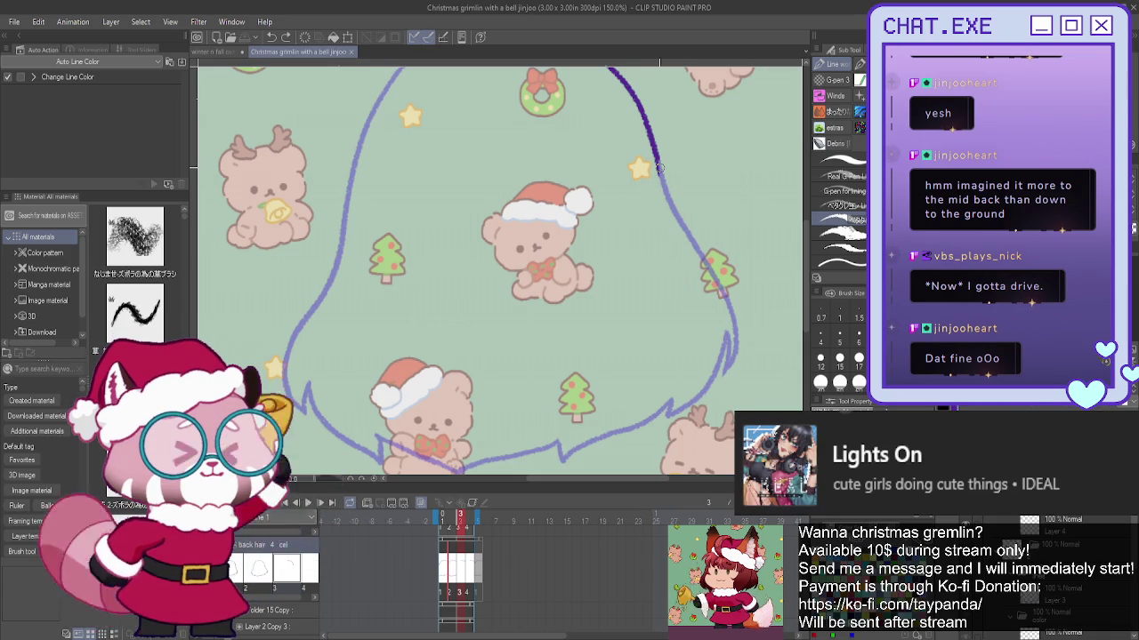
- Ink the right hair edge down into its tip, retrying the lower part
drag(701, 310, 608, 312)
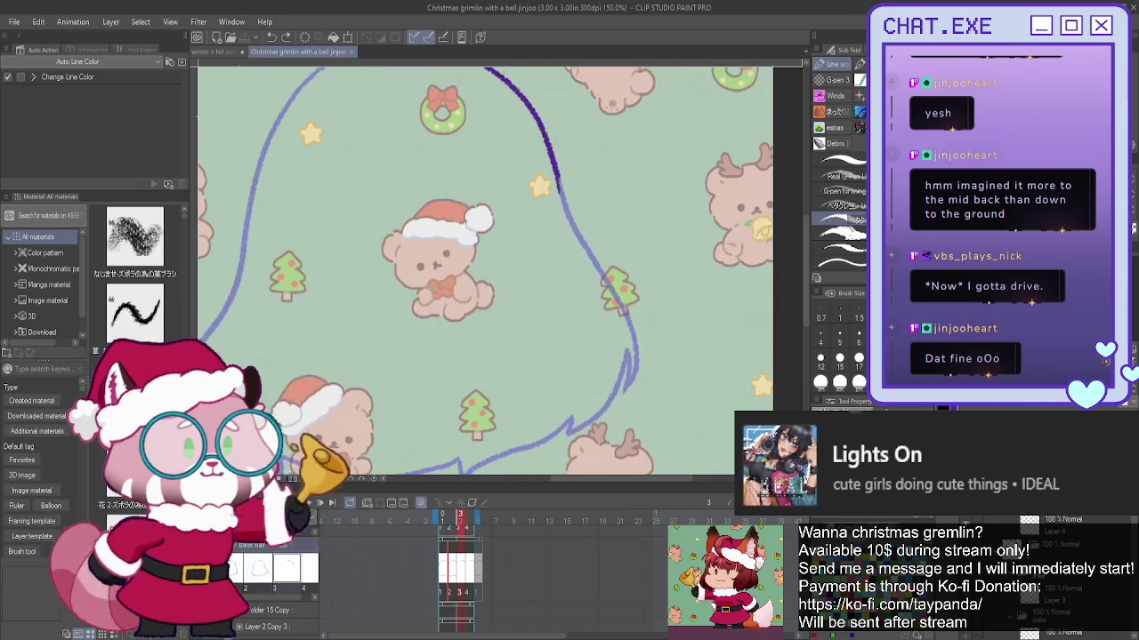
scroll(608, 312, up, 1)
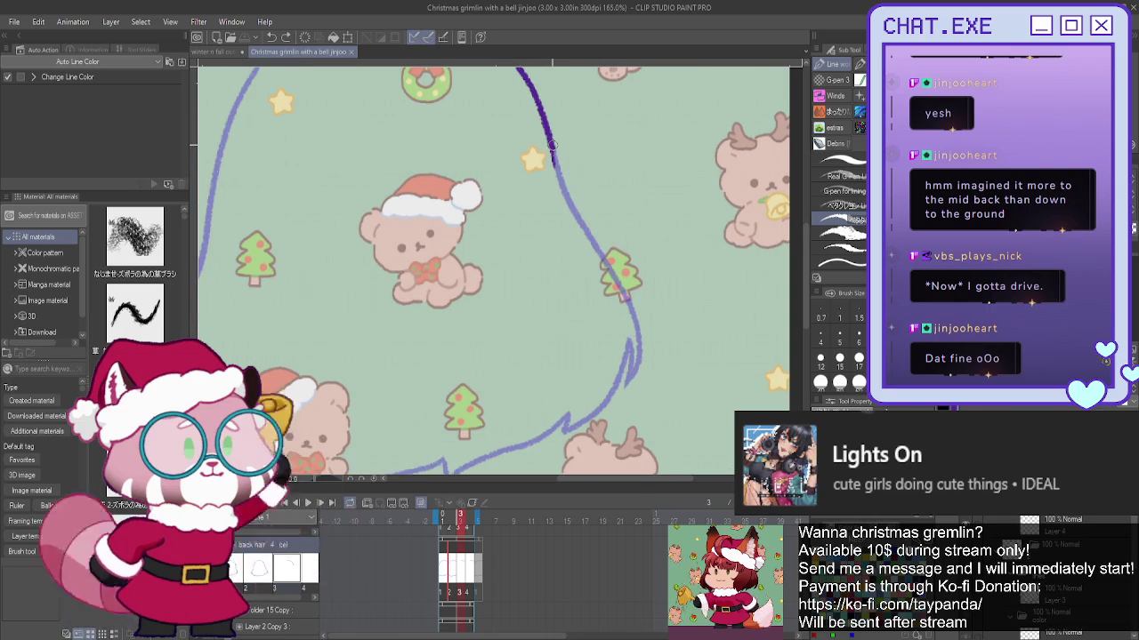
drag(607, 264, 644, 381)
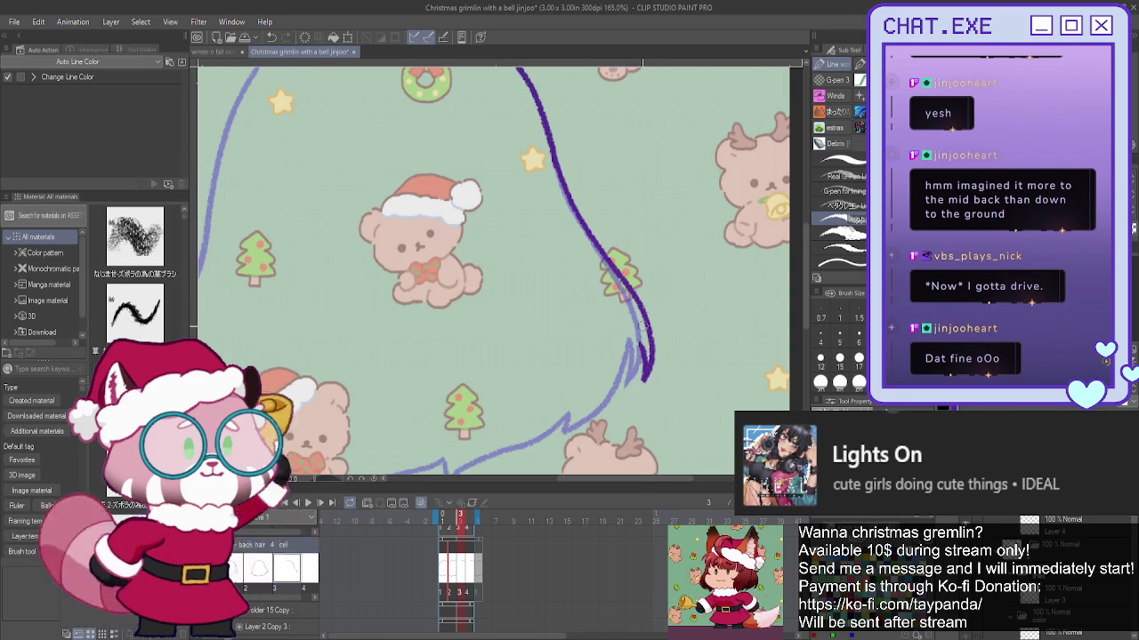
key(ctrl+z)
key(ctrl+z)
key(ctrl+z)
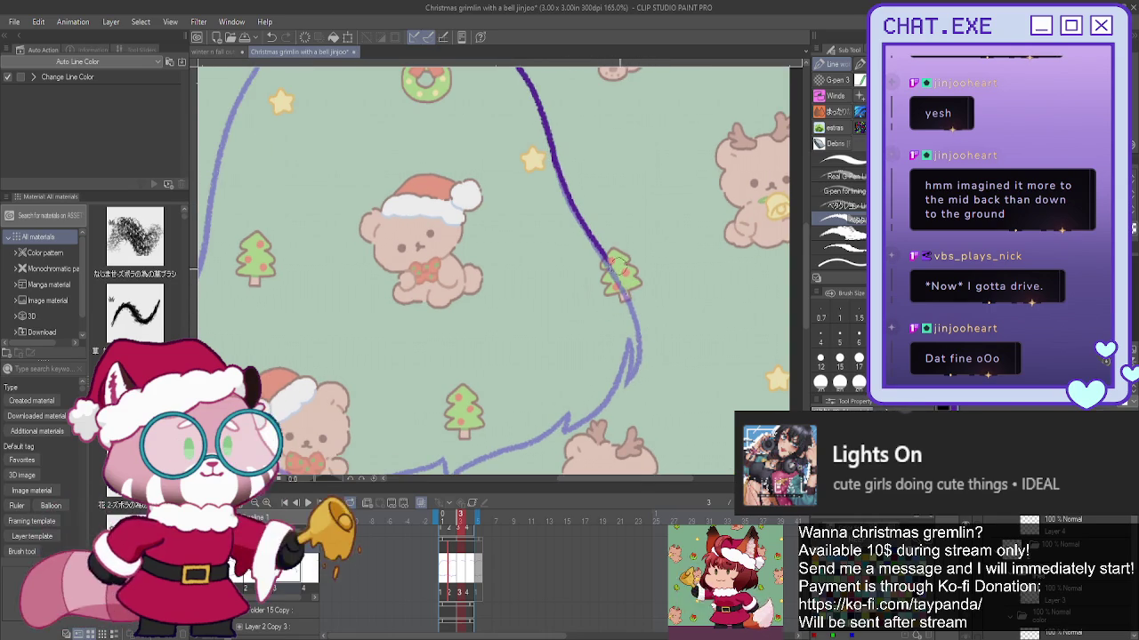
drag(620, 280, 649, 369)
scroll(633, 341, down, 2)
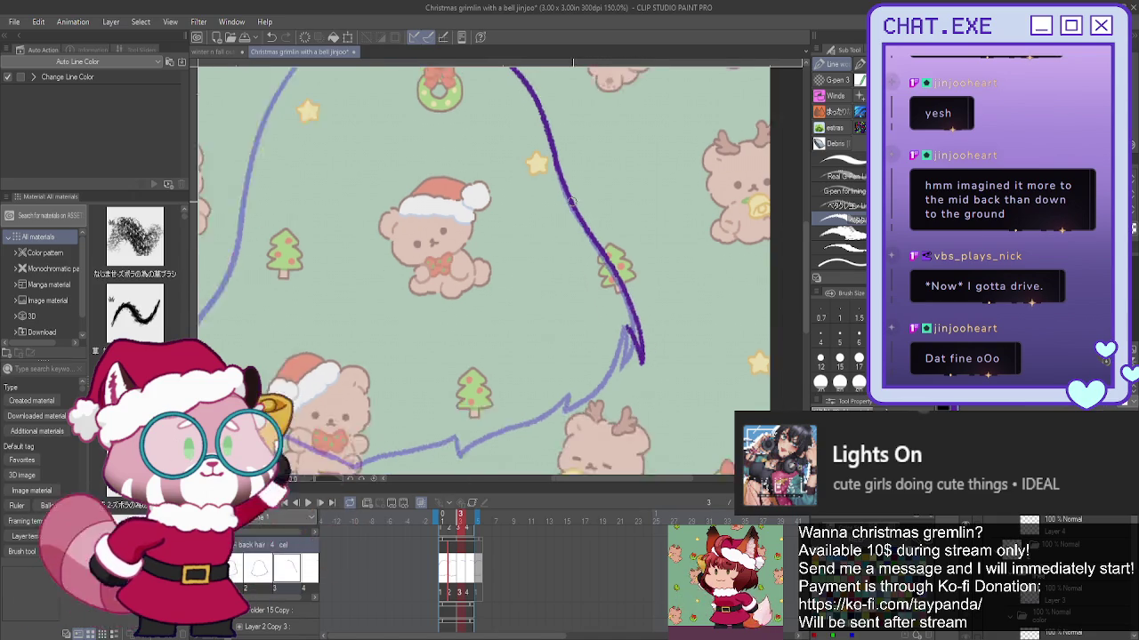
drag(619, 319, 566, 378)
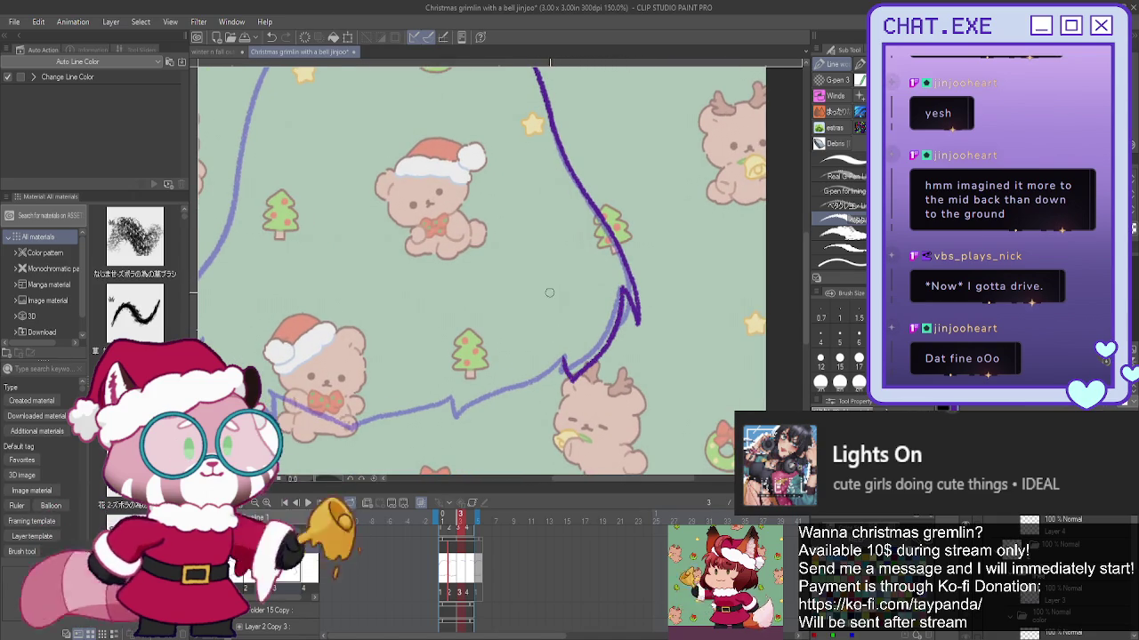
scroll(479, 360, down, 1)
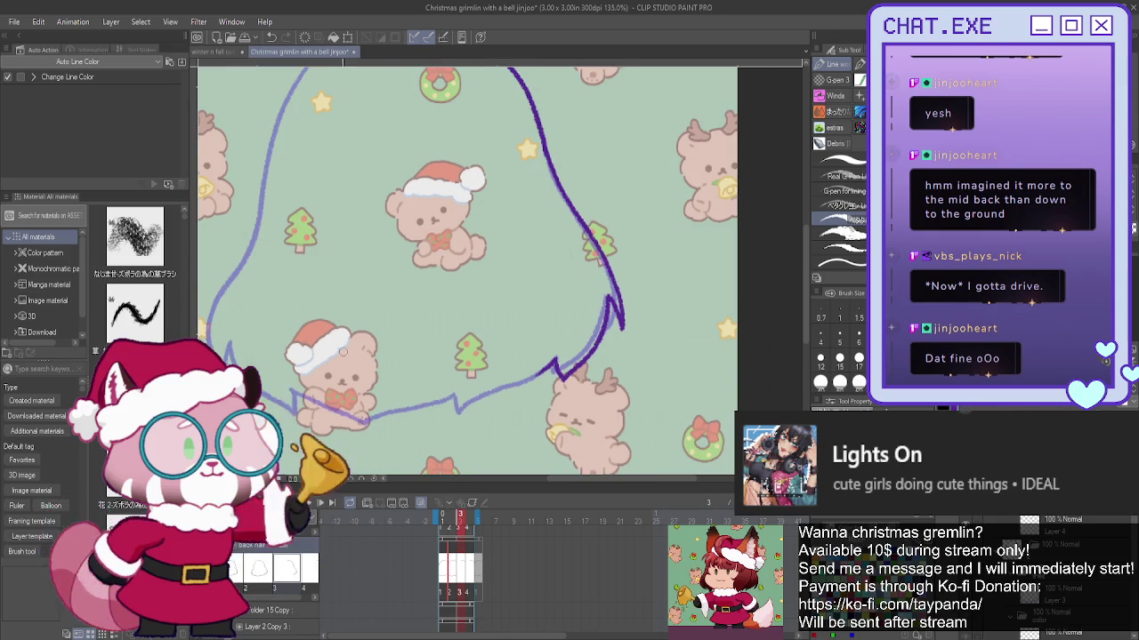
- Ink the left hair edge and redraw the bottom outline across to the left
mouse_move(249, 233)
mouse_down()
mouse_move(359, 222)
mouse_move(395, 234)
mouse_up()
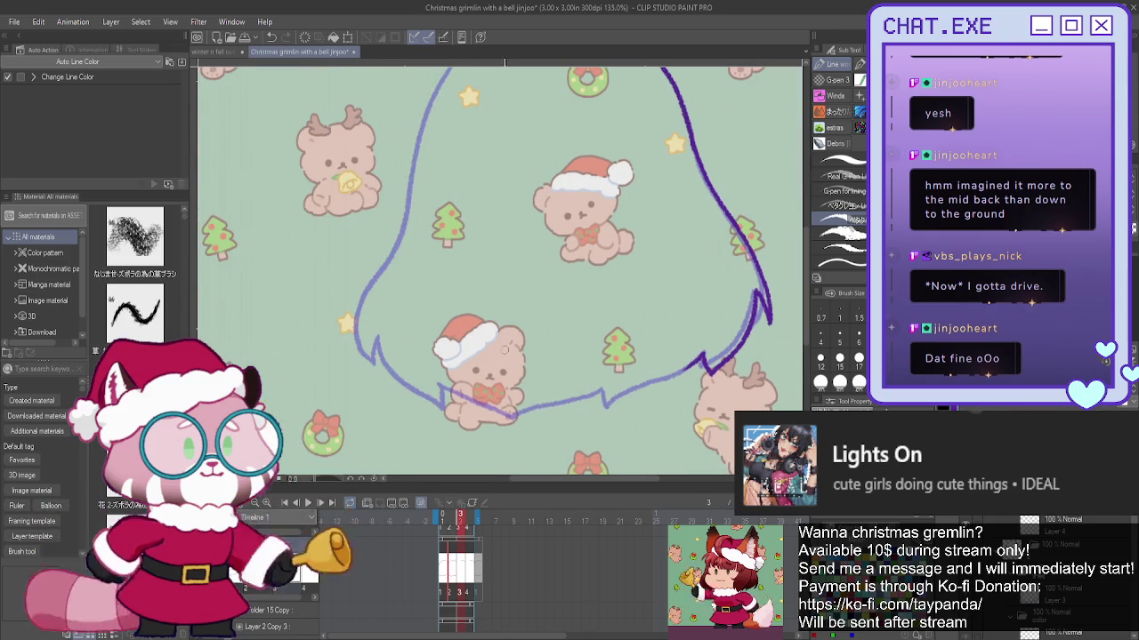
mouse_move(430, 108)
mouse_down()
mouse_move(398, 234)
mouse_move(348, 347)
mouse_move(366, 344)
mouse_up()
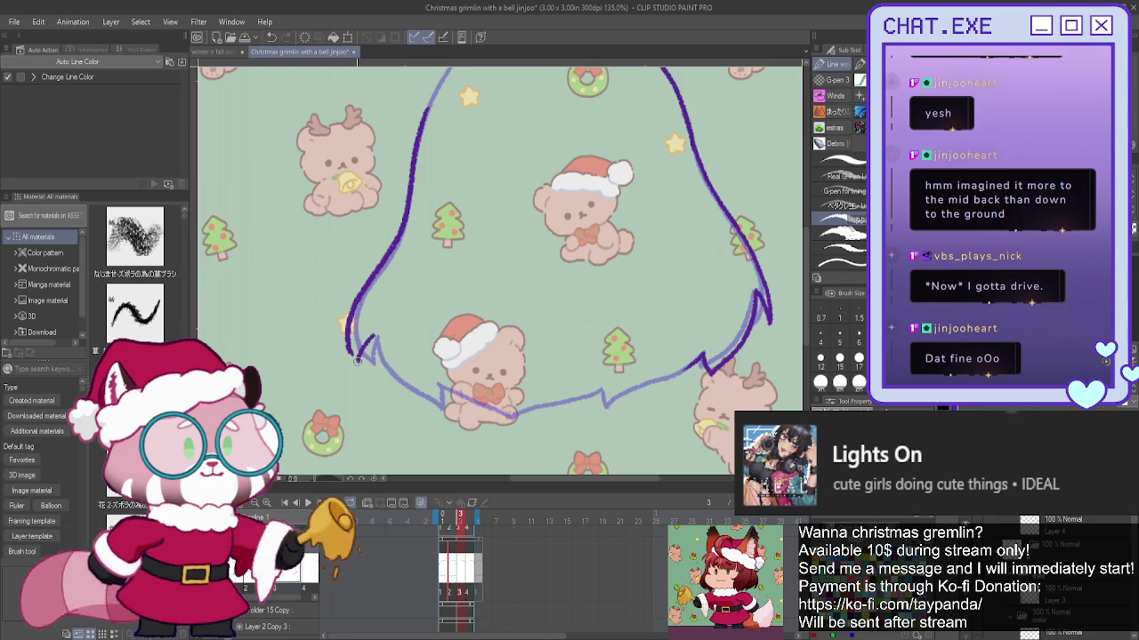
drag(376, 365, 418, 409)
key(ctrl+z)
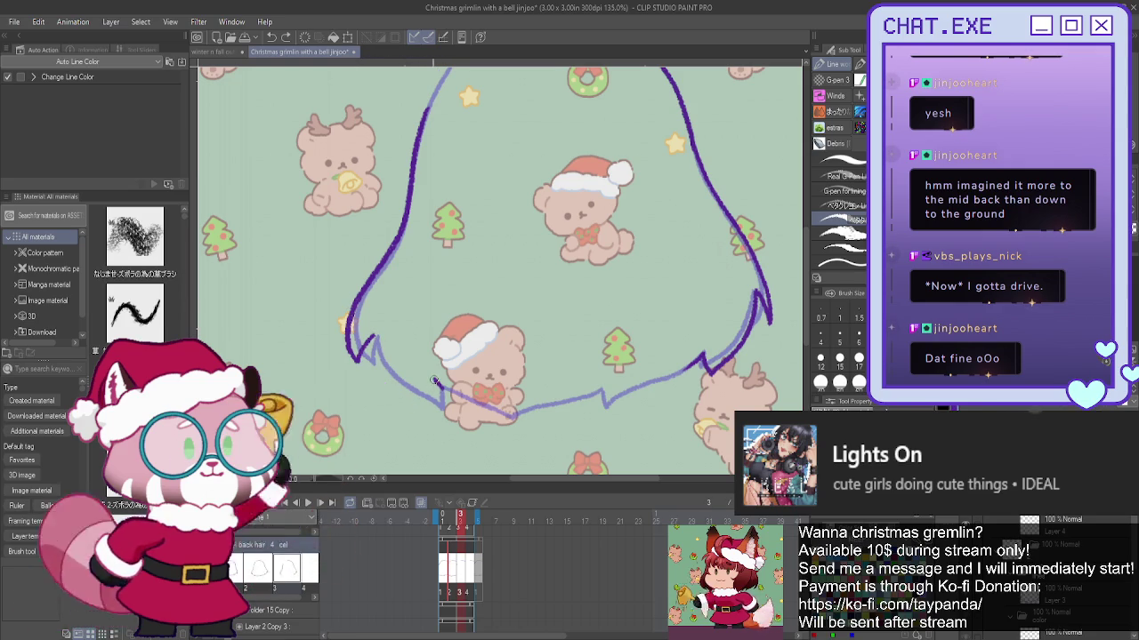
drag(373, 339, 425, 405)
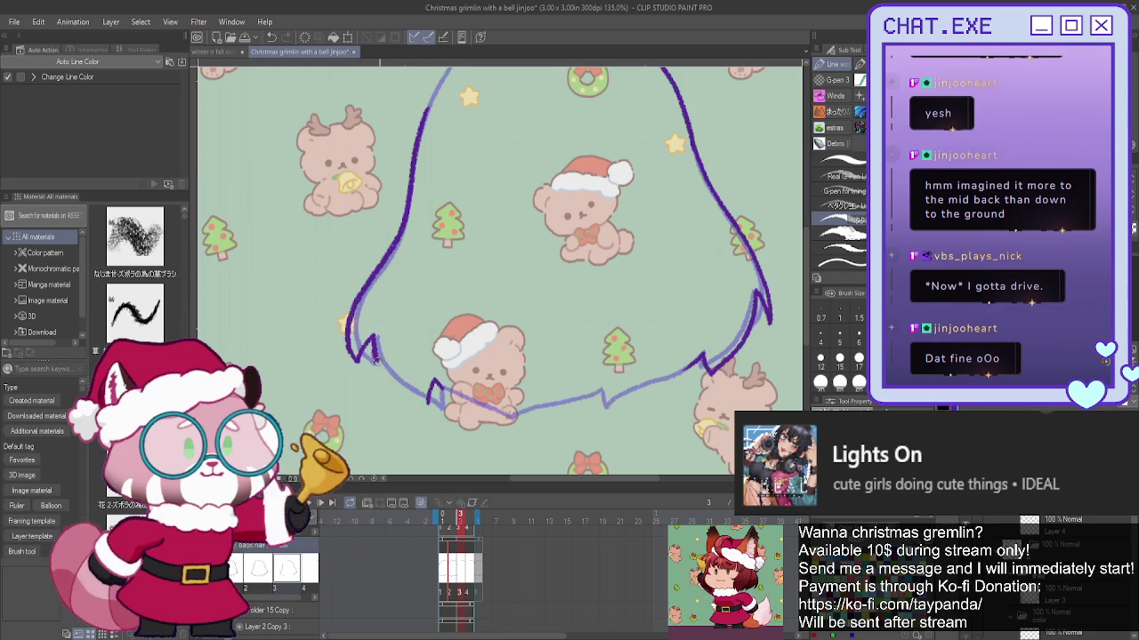
drag(436, 379, 516, 414)
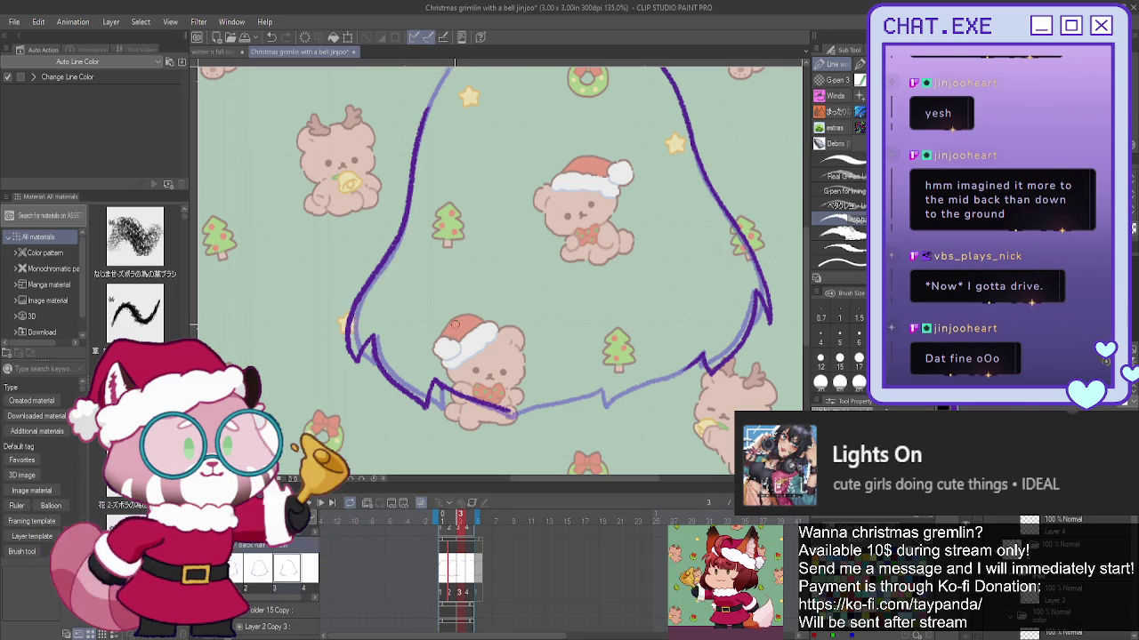
key(ctrl+z)
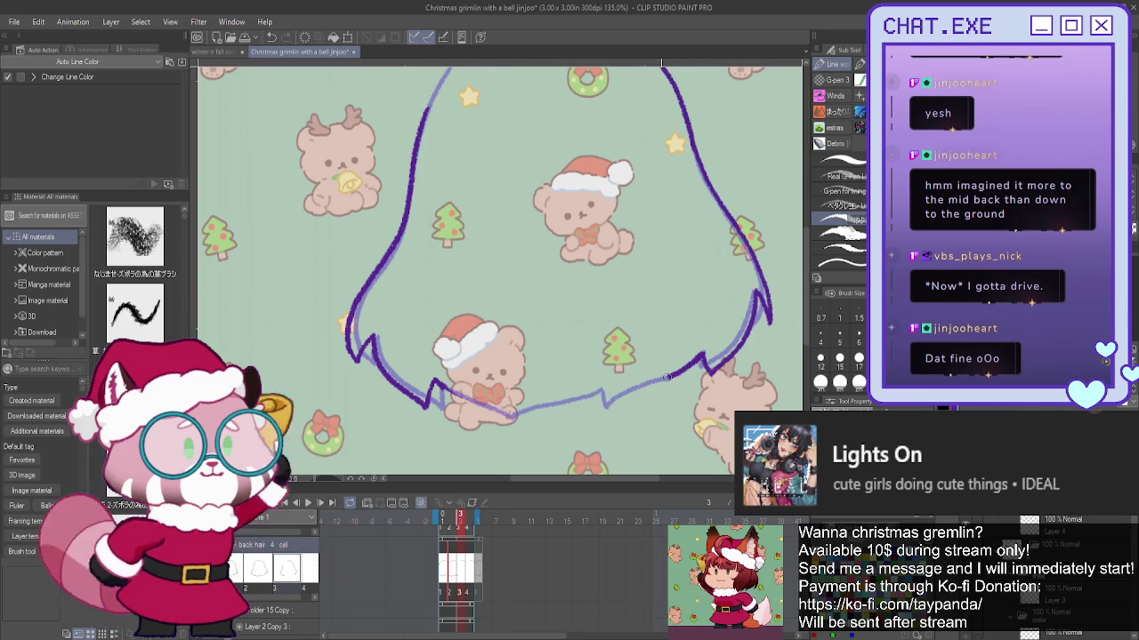
mouse_move(700, 355)
mouse_down()
mouse_move(614, 405)
mouse_move(530, 423)
mouse_move(504, 416)
mouse_up()
key(ctrl+z)
key(ctrl+z)
key(ctrl+z)
key(ctrl+z)
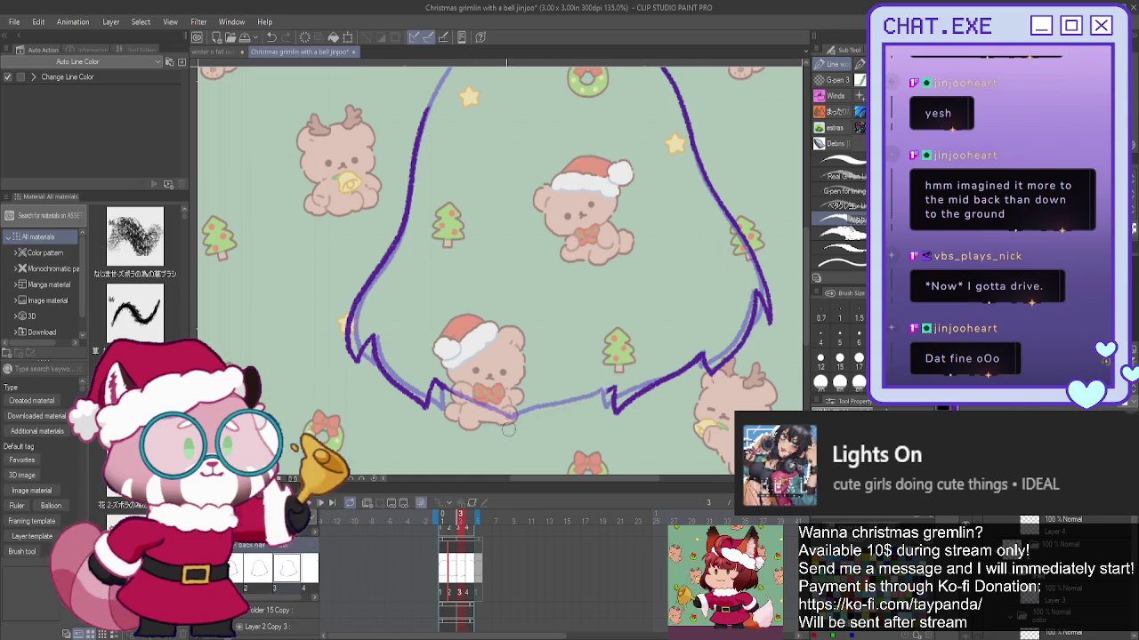
mouse_move(609, 391)
mouse_down()
mouse_move(531, 415)
mouse_move(432, 378)
mouse_up()
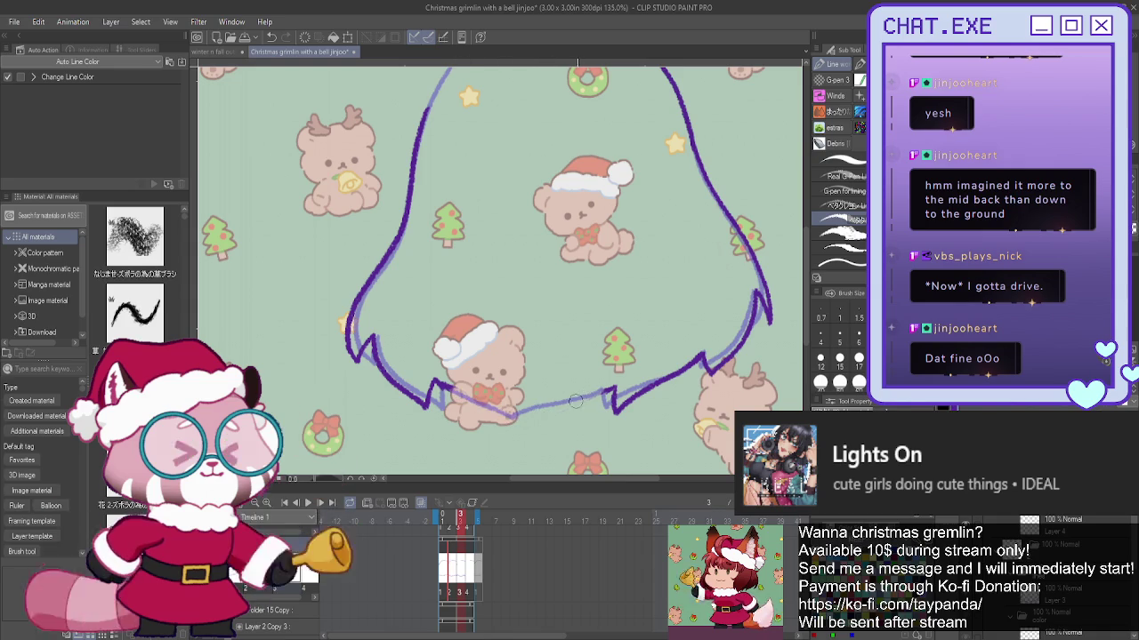
mouse_move(558, 409)
mouse_down()
mouse_move(514, 418)
mouse_move(438, 381)
mouse_up()
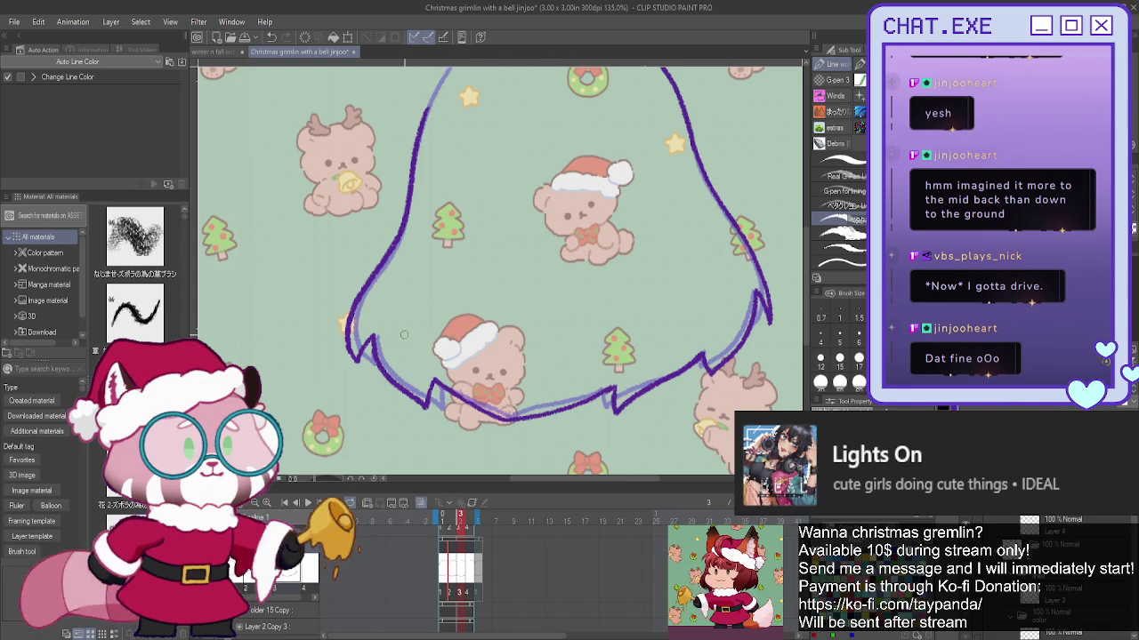
- Peek at neighbouring frames, zoom out, and select animation frame 4
click(470, 577)
click(460, 580)
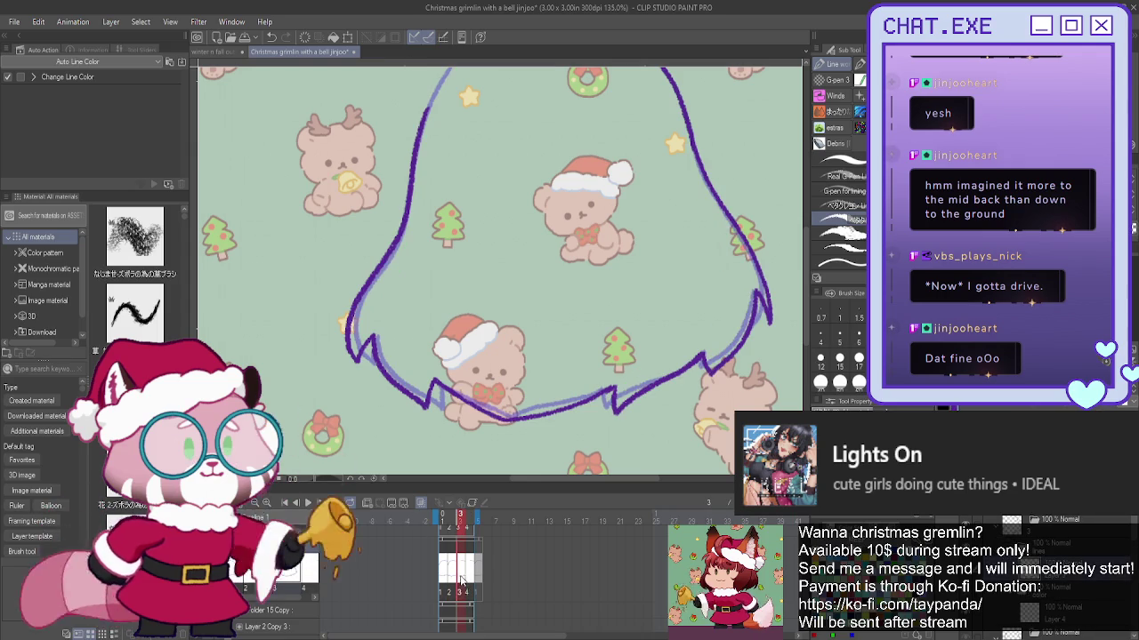
key(ctrl+minus)
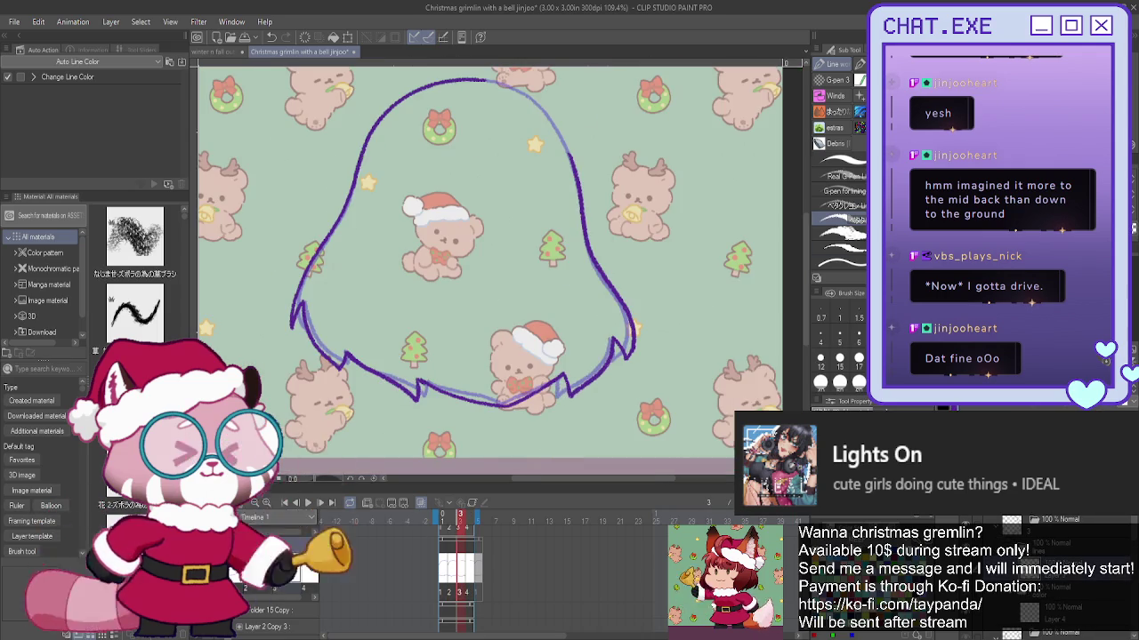
scroll(498, 81, up, 2)
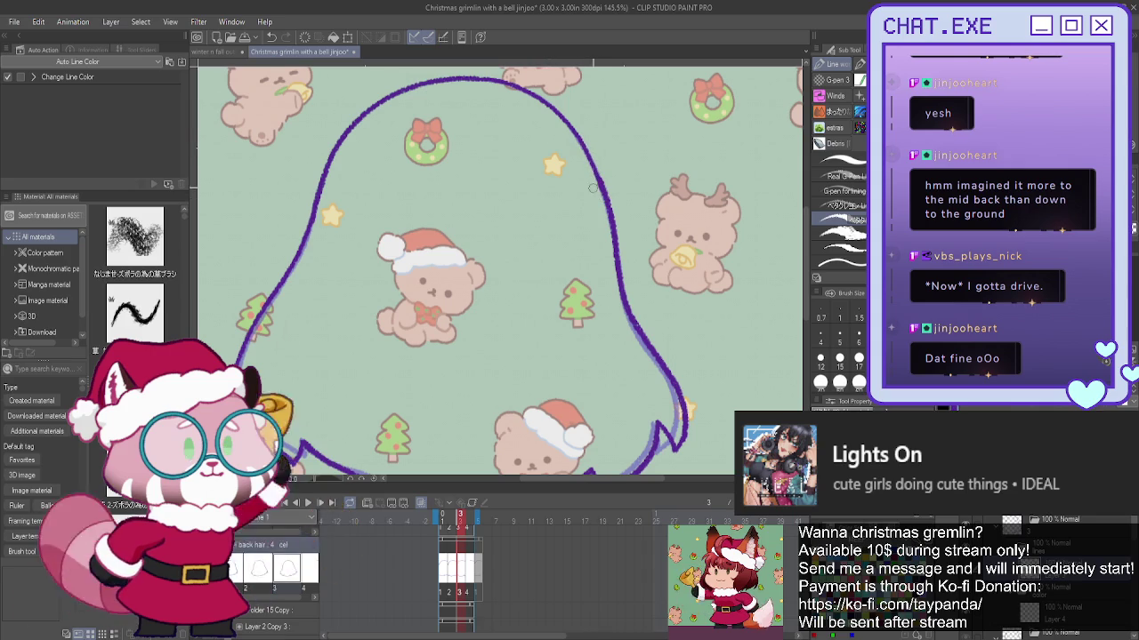
scroll(514, 237, down, 1)
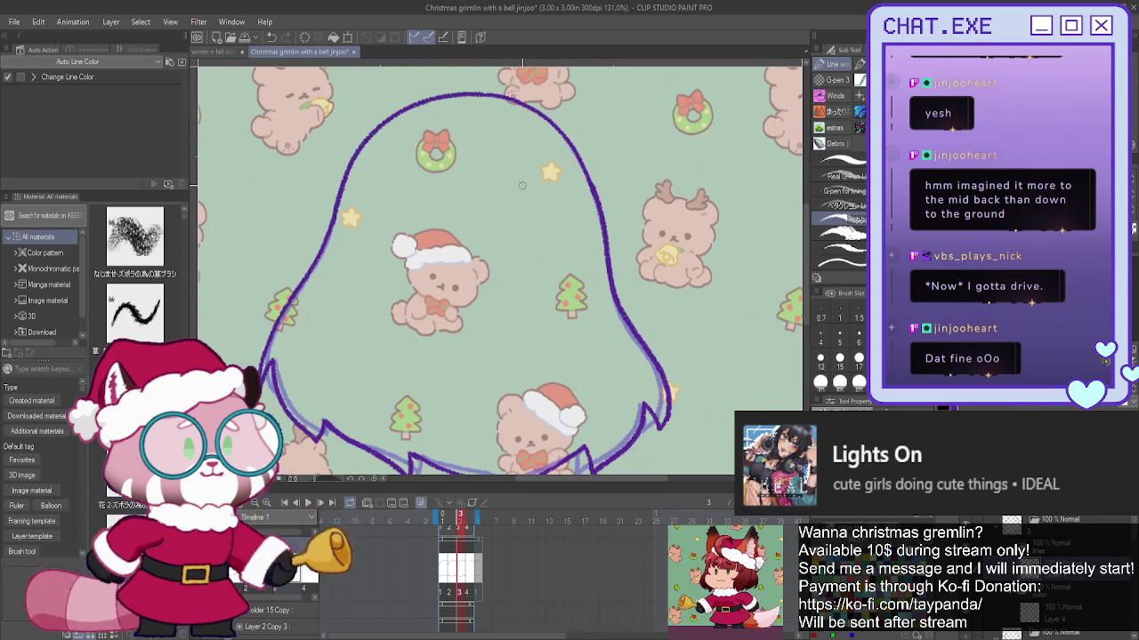
click(468, 572)
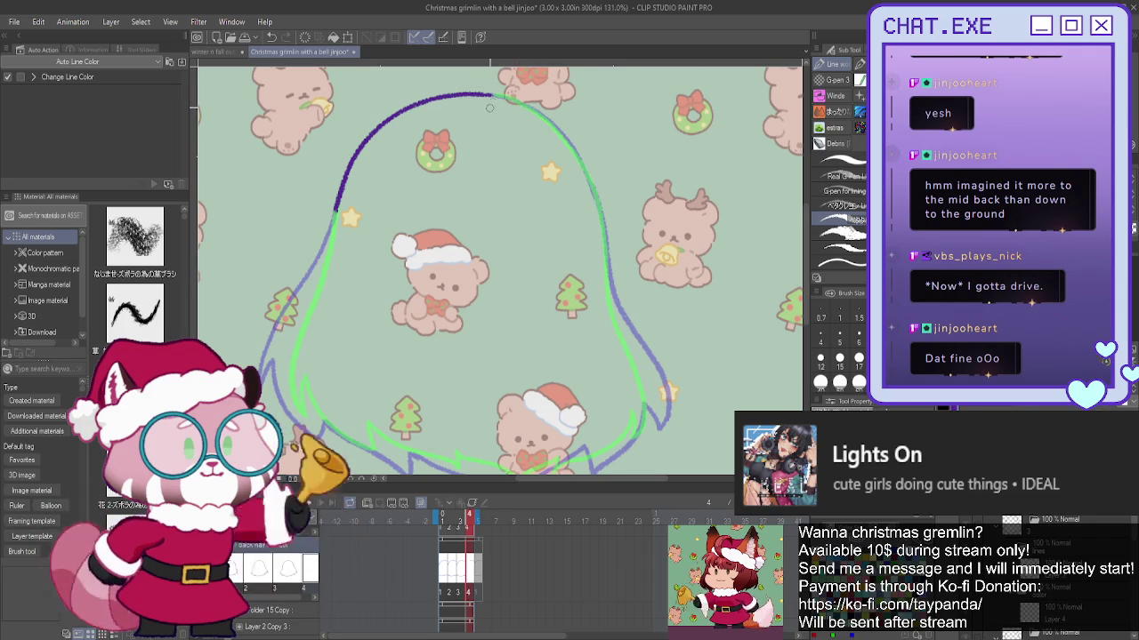
- Ink the top-right curve and right side of the hair down to a hooked tip
drag(491, 93, 577, 153)
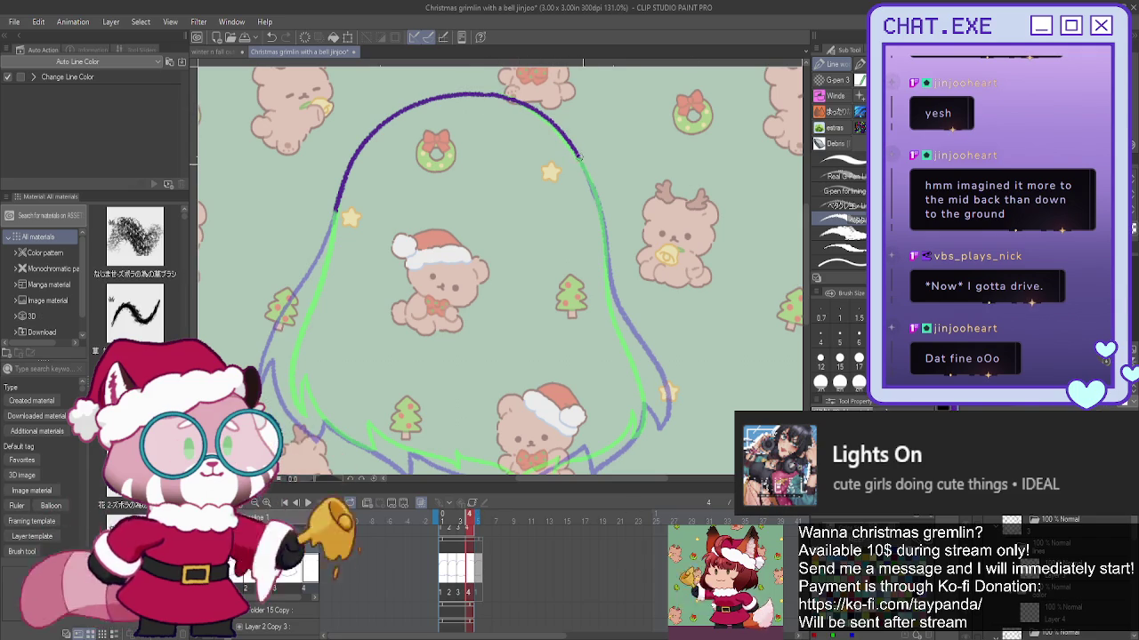
drag(587, 171, 624, 345)
key(ctrl+z)
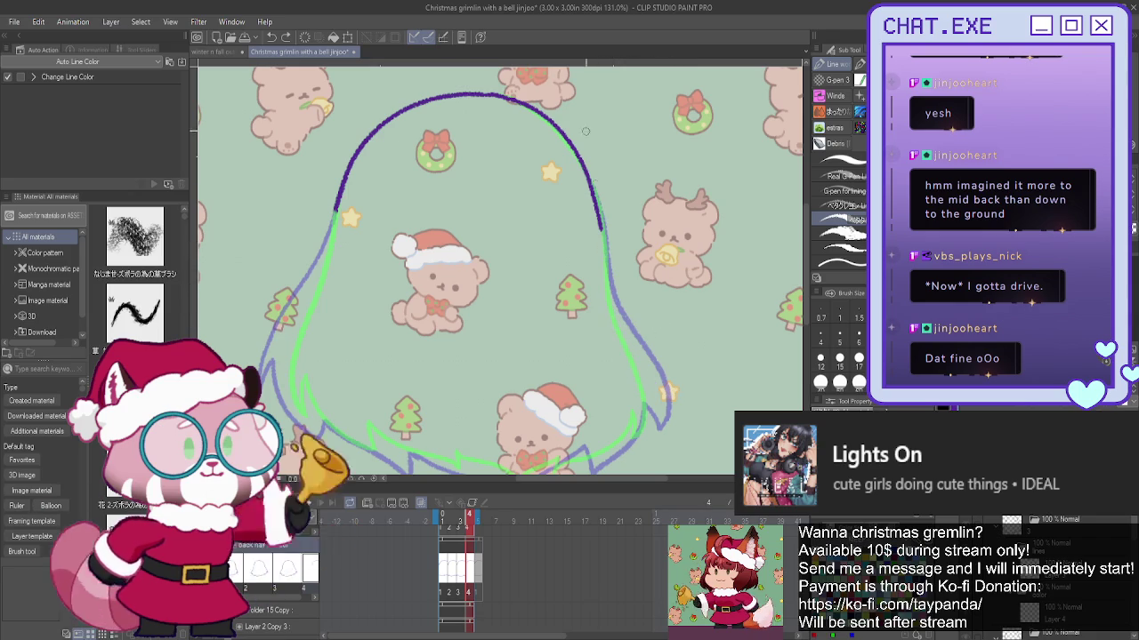
mouse_move(601, 258)
mouse_down()
mouse_move(621, 327)
mouse_move(651, 373)
mouse_up()
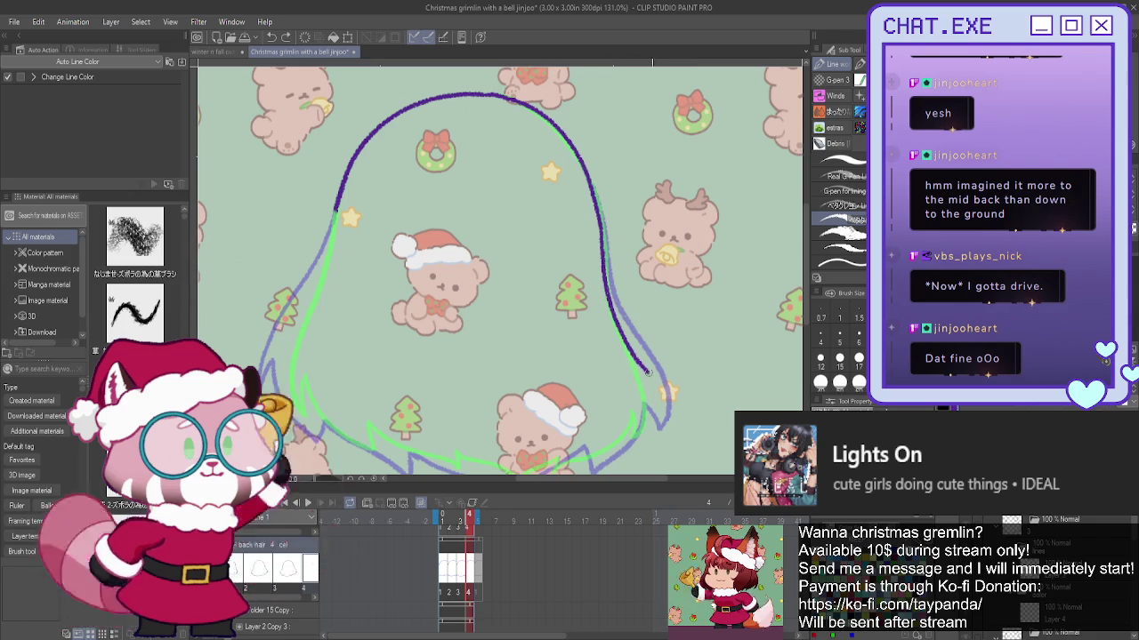
key(ctrl+z)
key(ctrl+z)
mouse_move(603, 269)
mouse_down()
mouse_move(633, 360)
mouse_move(676, 401)
mouse_move(641, 402)
mouse_move(592, 449)
mouse_up()
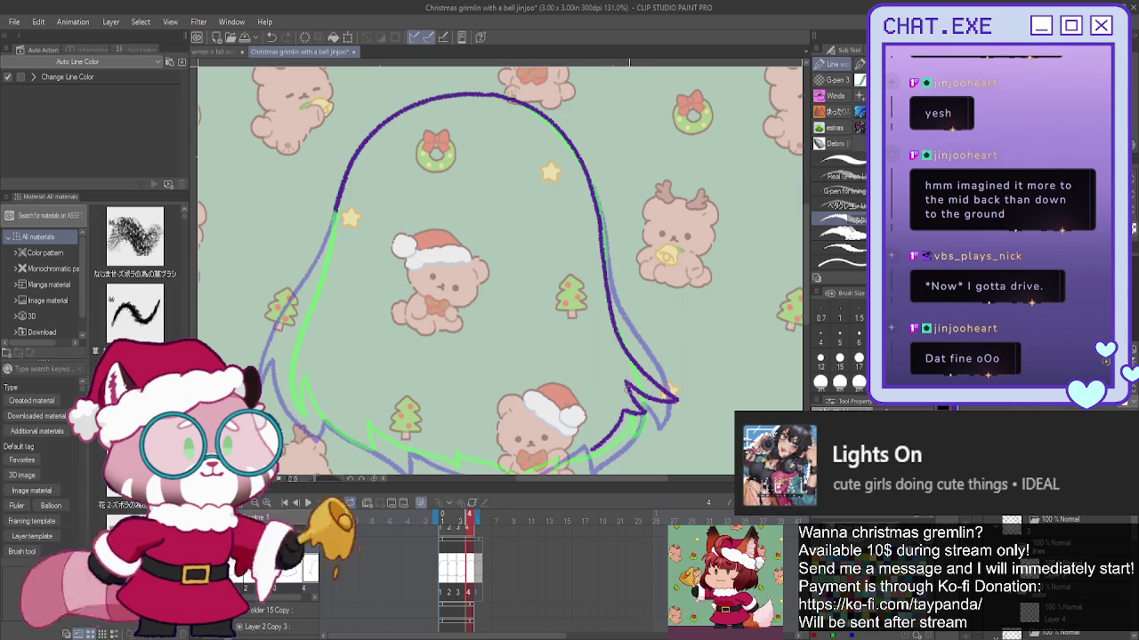
scroll(600, 412, down, 2)
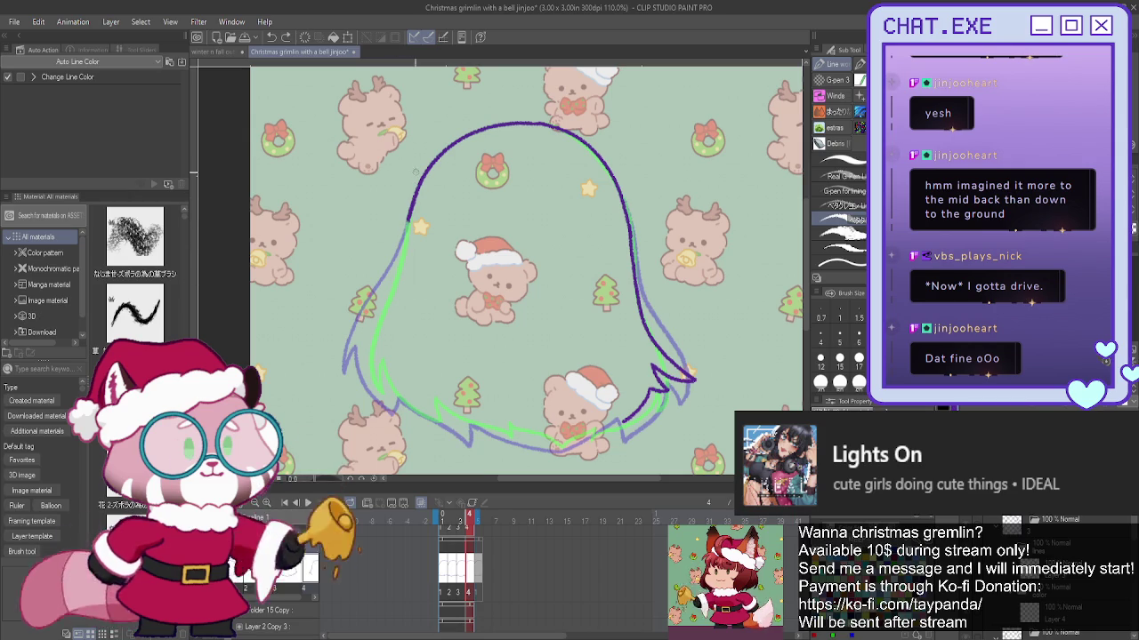
- Ink the left side outline, then flip the canvas horizontally and ink the right edge
drag(406, 224, 395, 272)
drag(378, 311, 343, 344)
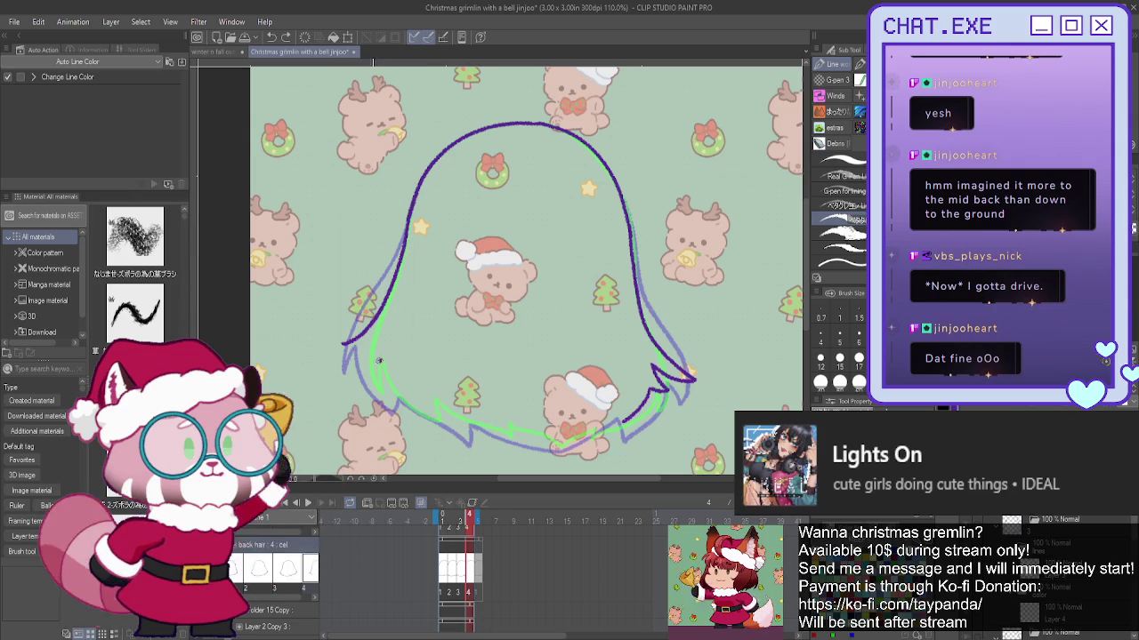
drag(344, 352, 382, 361)
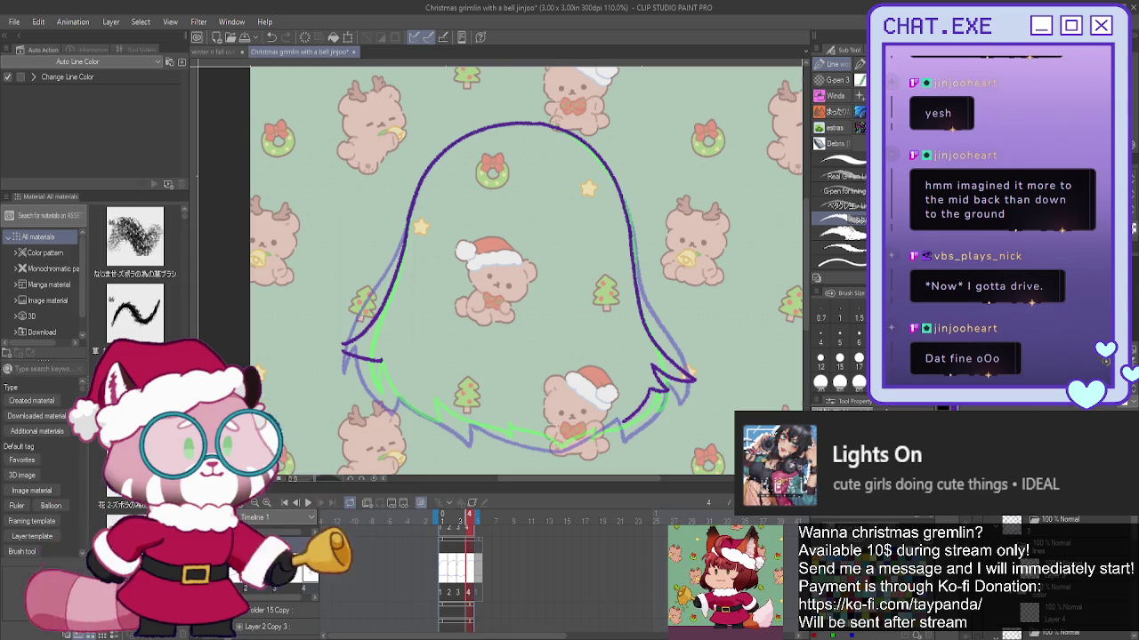
key(h)
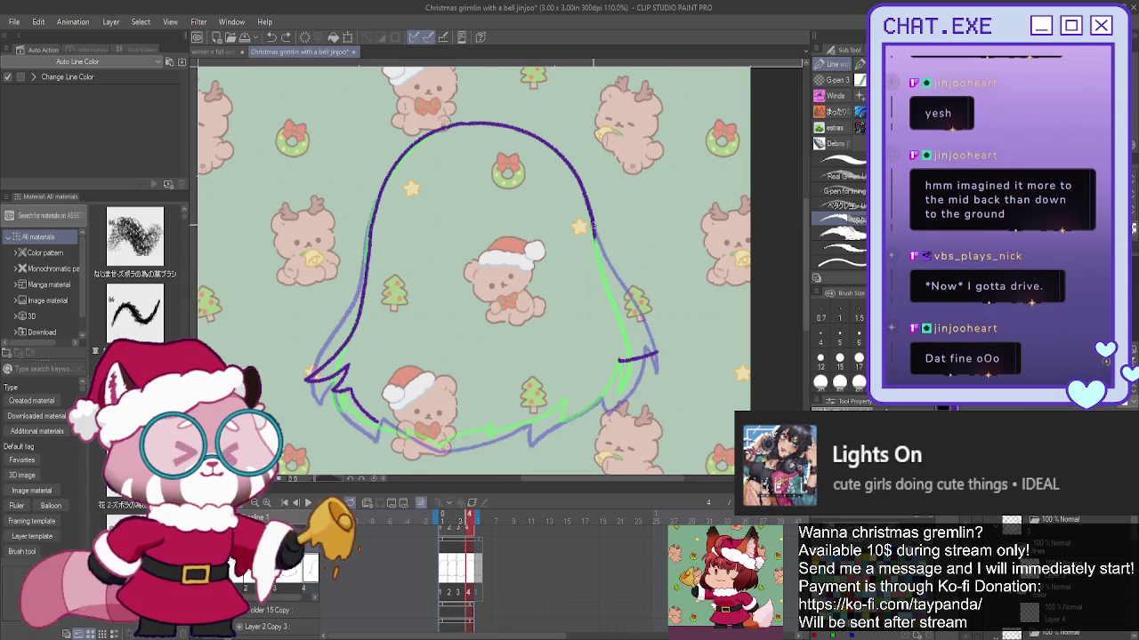
drag(593, 233, 609, 282)
drag(631, 328, 657, 348)
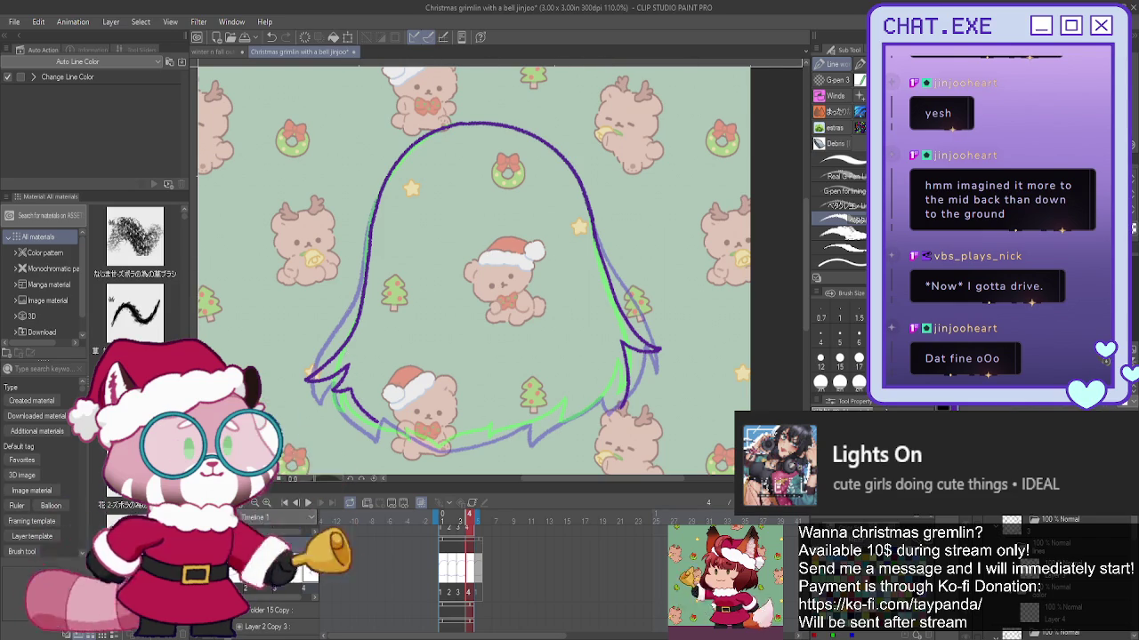
- Unflip the canvas, zoom in, and ink the lower-left outline with a short inward hook
key(h)
scroll(483, 435, up, 1)
scroll(484, 435, up, 1)
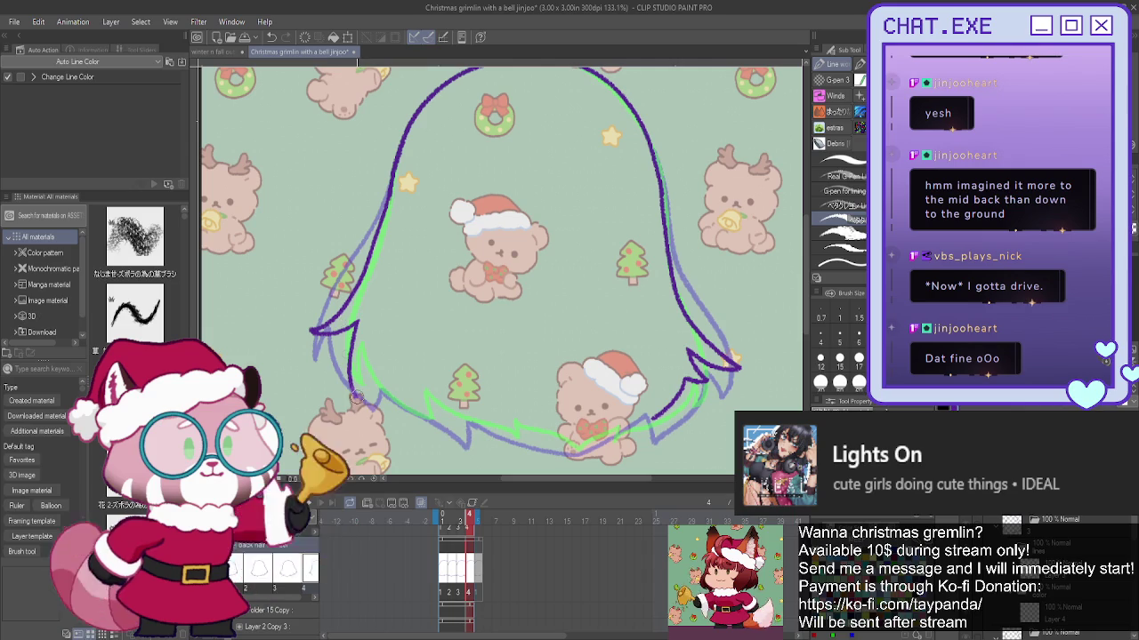
drag(353, 328, 345, 378)
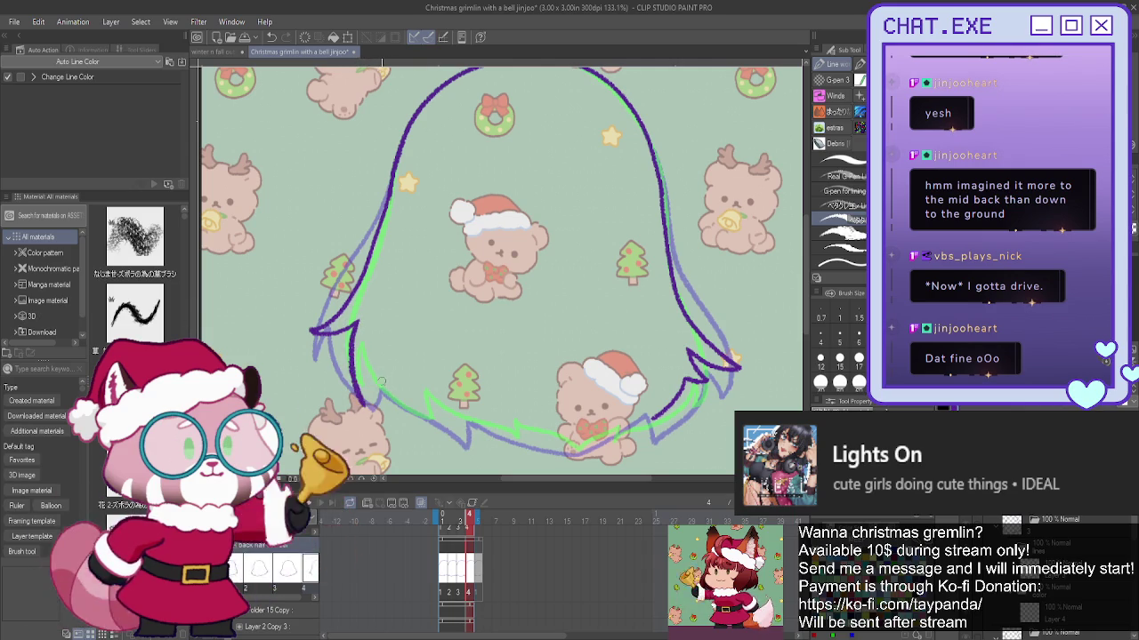
drag(424, 391, 422, 415)
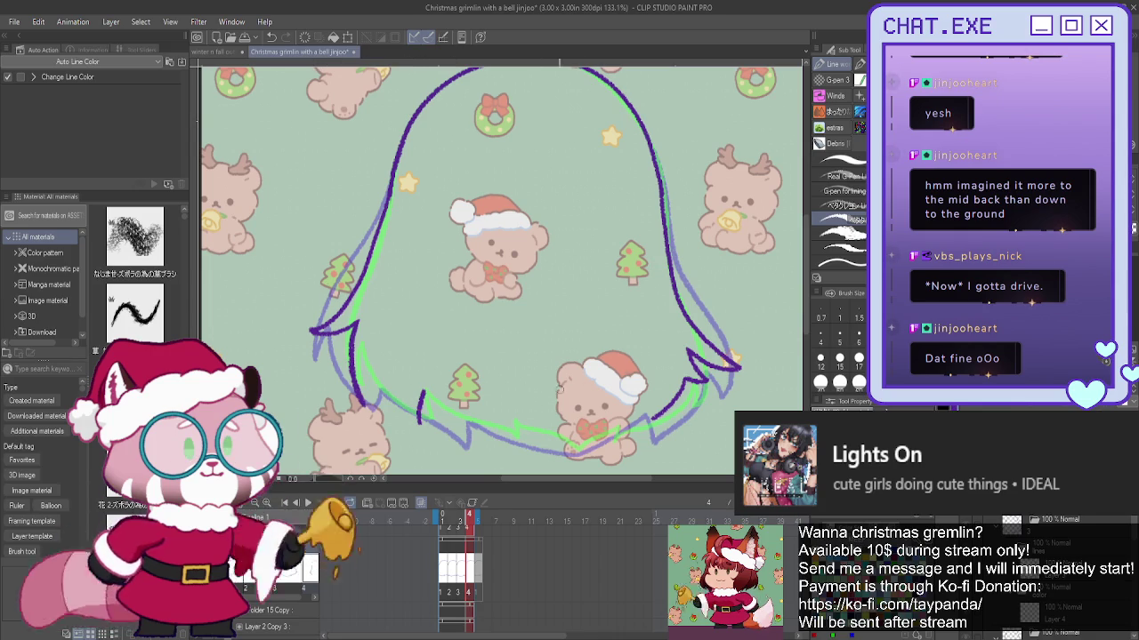
key(ctrl+z)
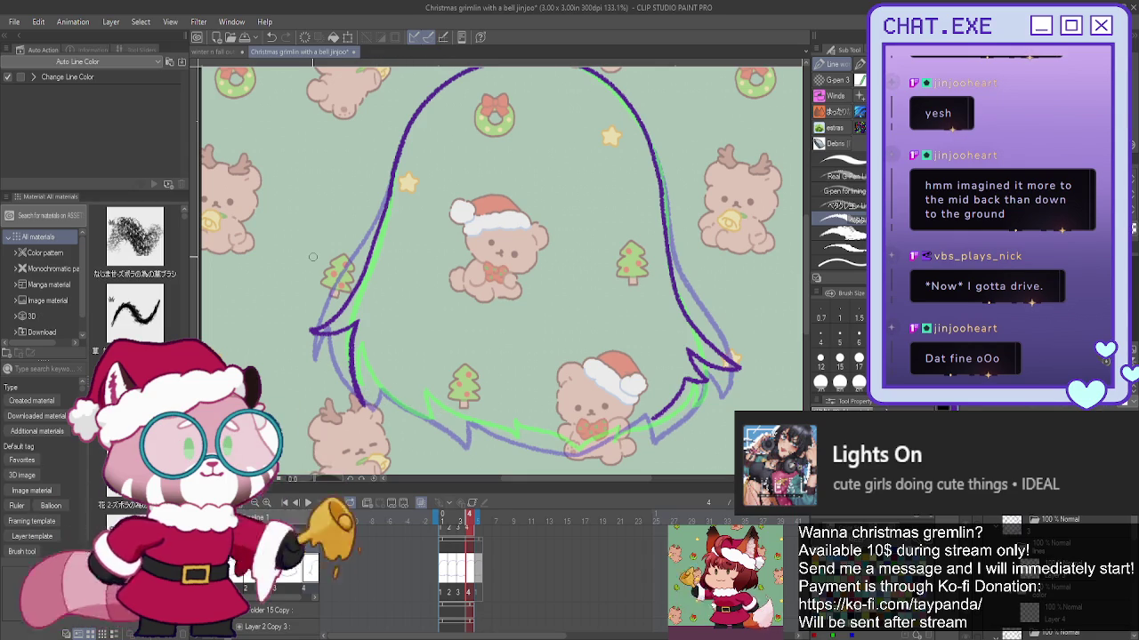
drag(402, 384, 372, 411)
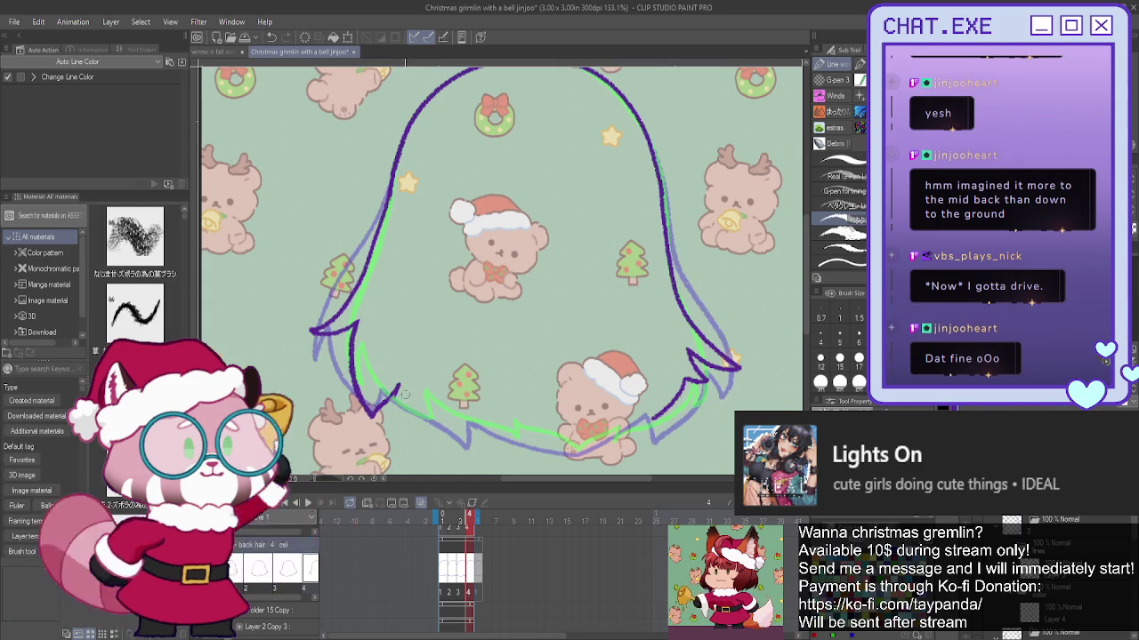
- Play and stop the hair animation, then return to frame 4
click(308, 504)
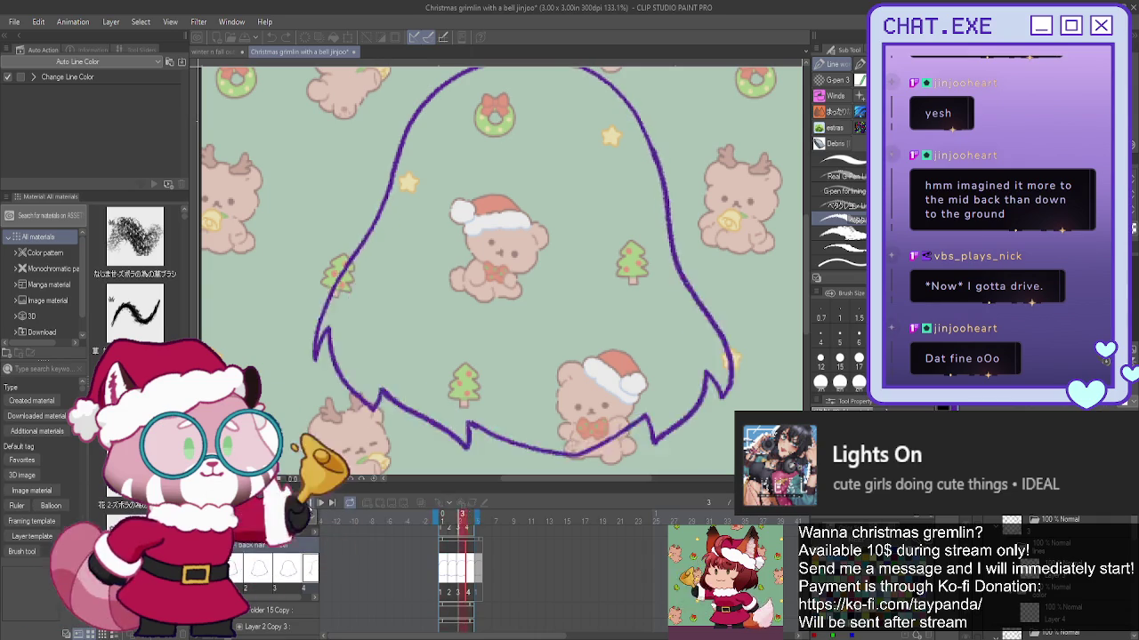
click(315, 505)
click(445, 525)
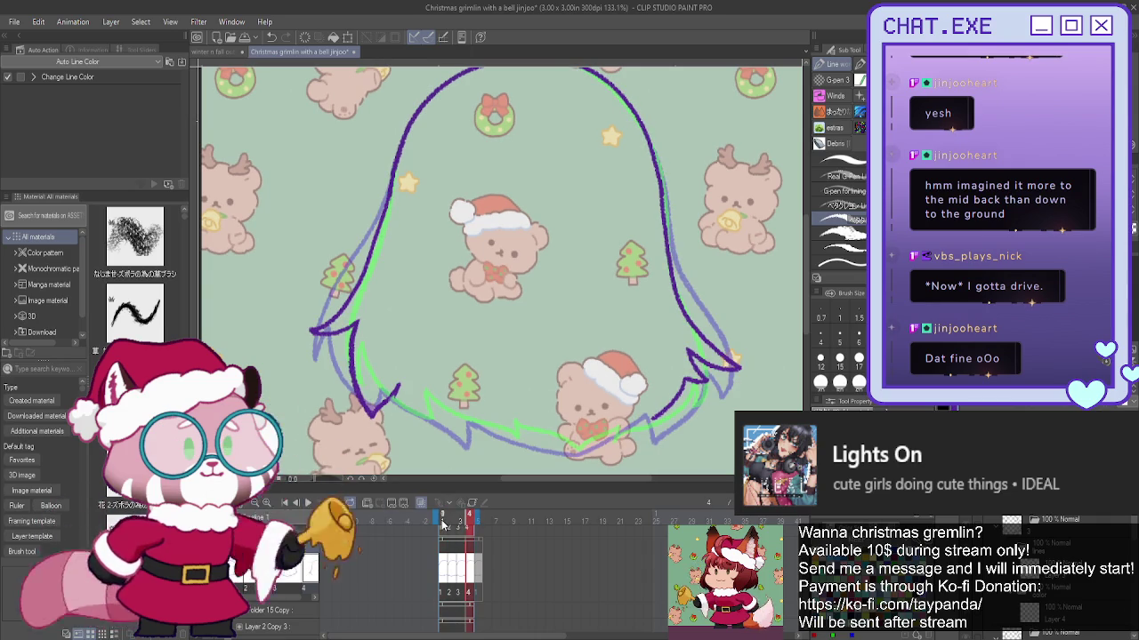
click(451, 526)
click(460, 523)
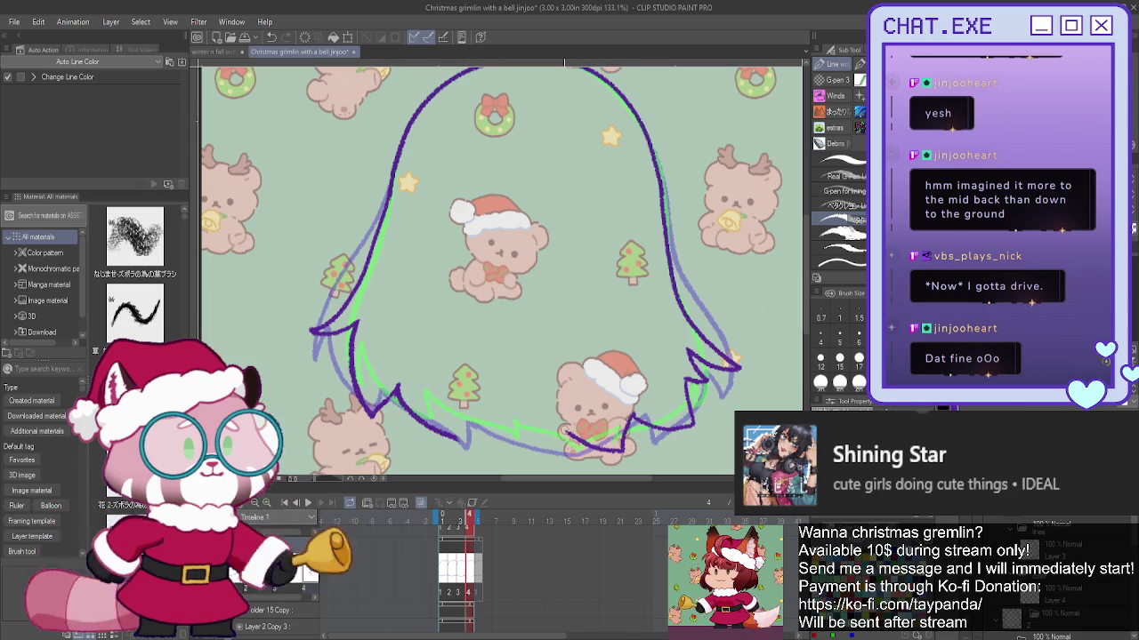
- Draw zigzag hair-end strokes along the lower outline, undoing the unwanted one
drag(566, 431, 500, 462)
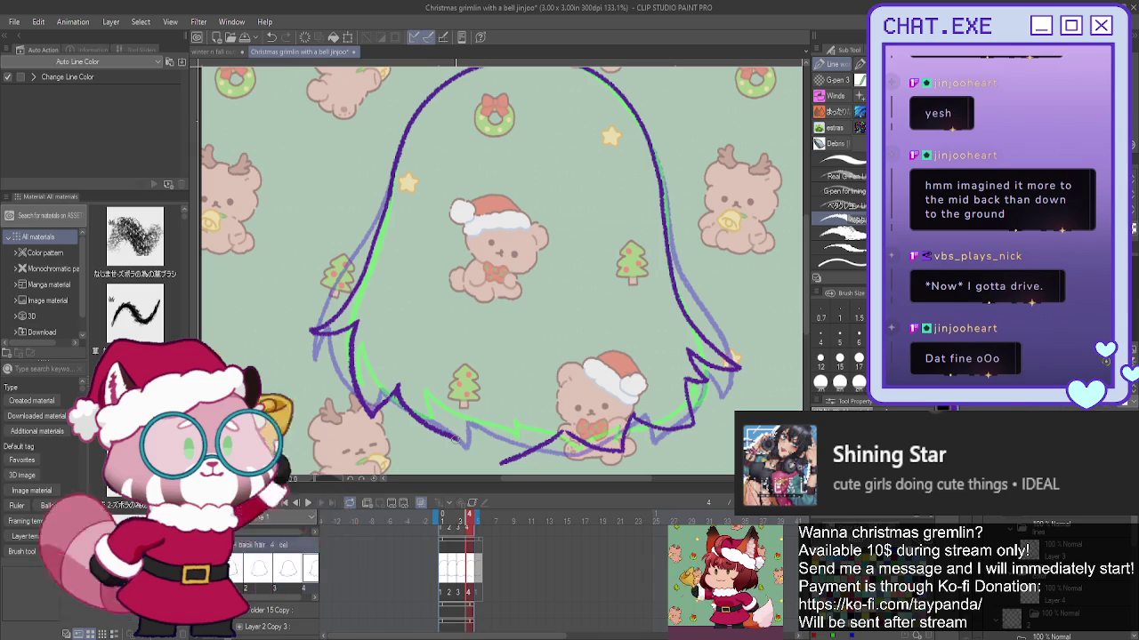
drag(463, 425, 472, 456)
key(ctrl+z)
key(ctrl+z)
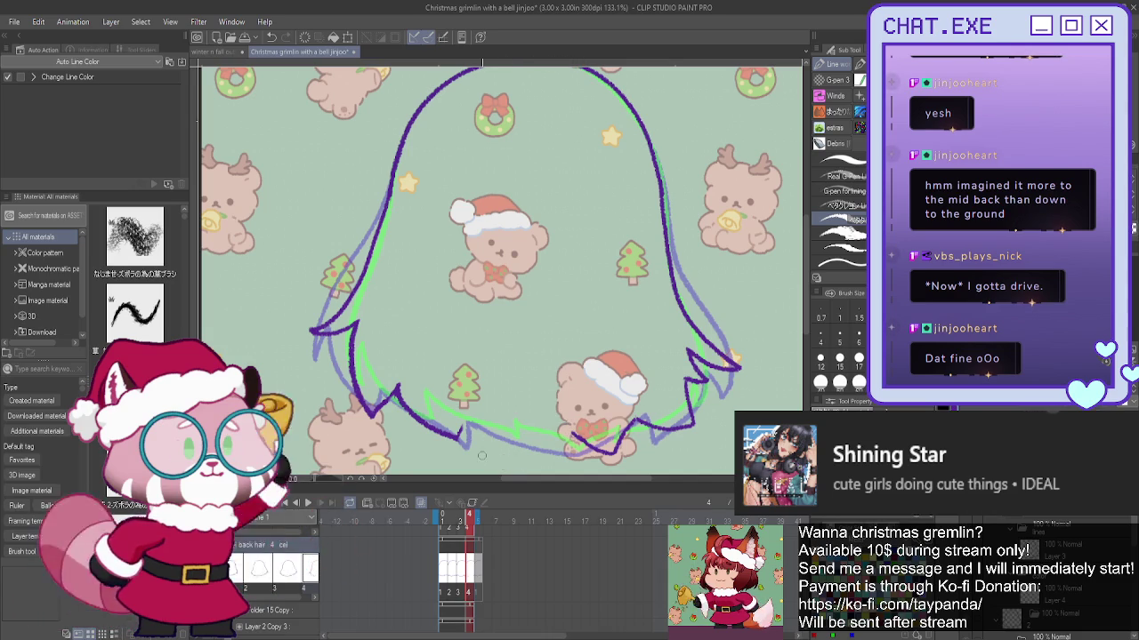
- Draw three more dark purple jagged hair points along the bottom-right edge of frame 4's back hair
scroll(481, 455, down, 2)
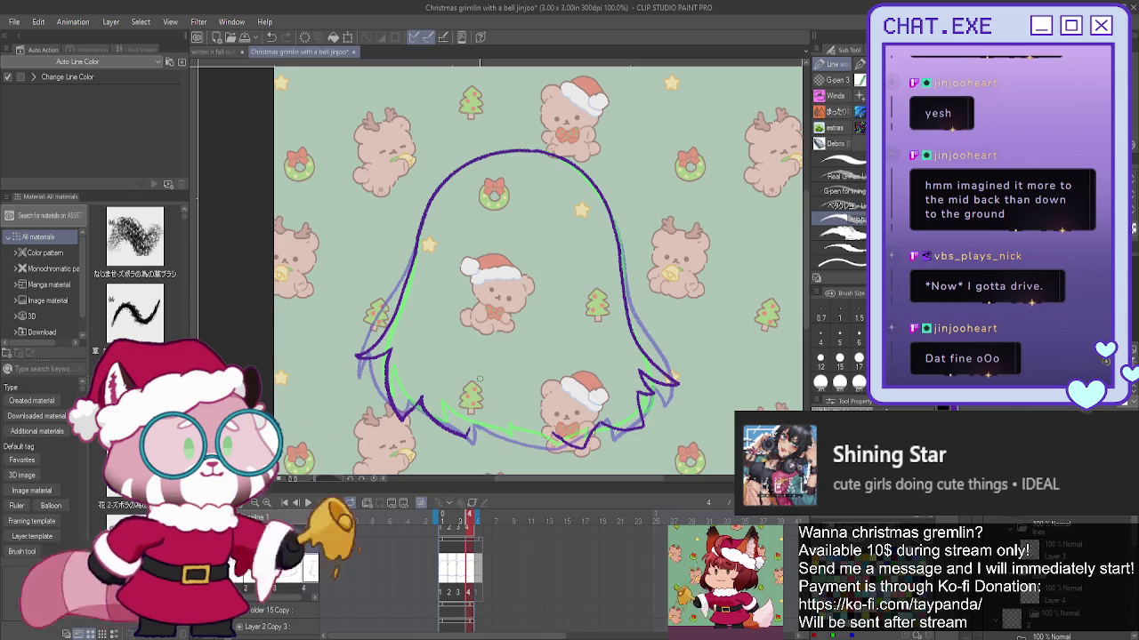
scroll(452, 429, up, 1)
scroll(459, 433, up, 1)
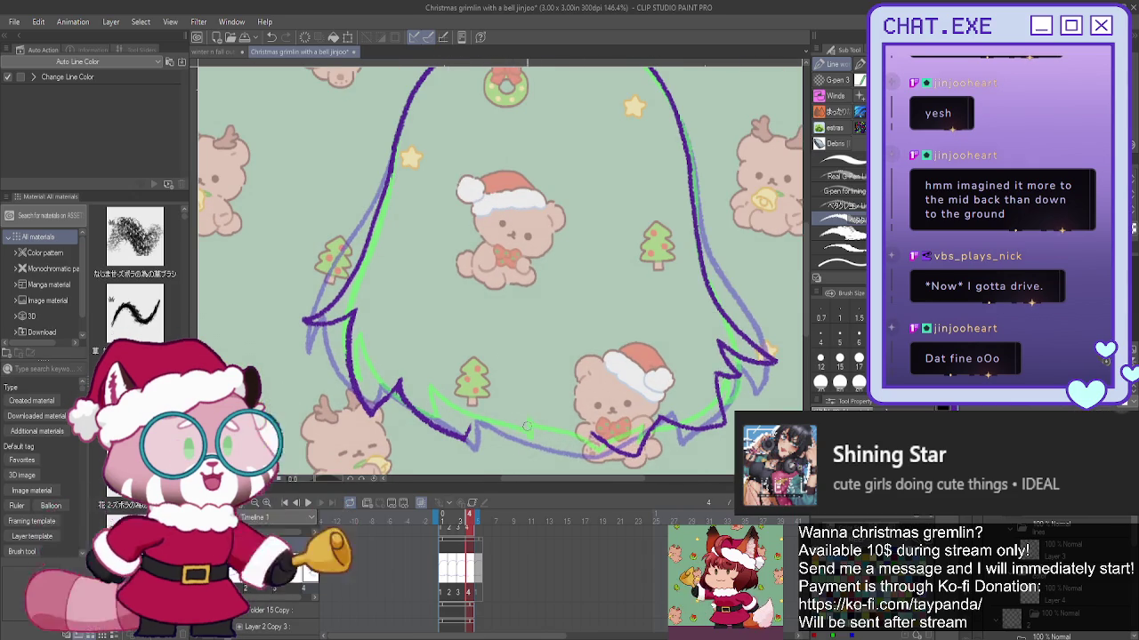
scroll(484, 388, up, 1)
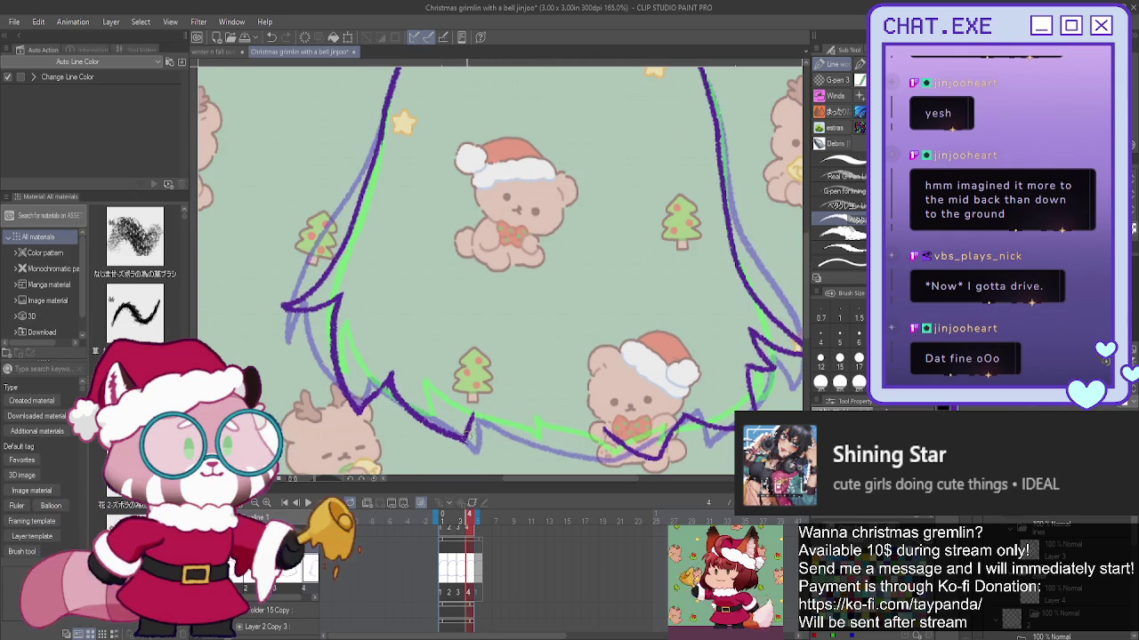
drag(474, 415, 517, 459)
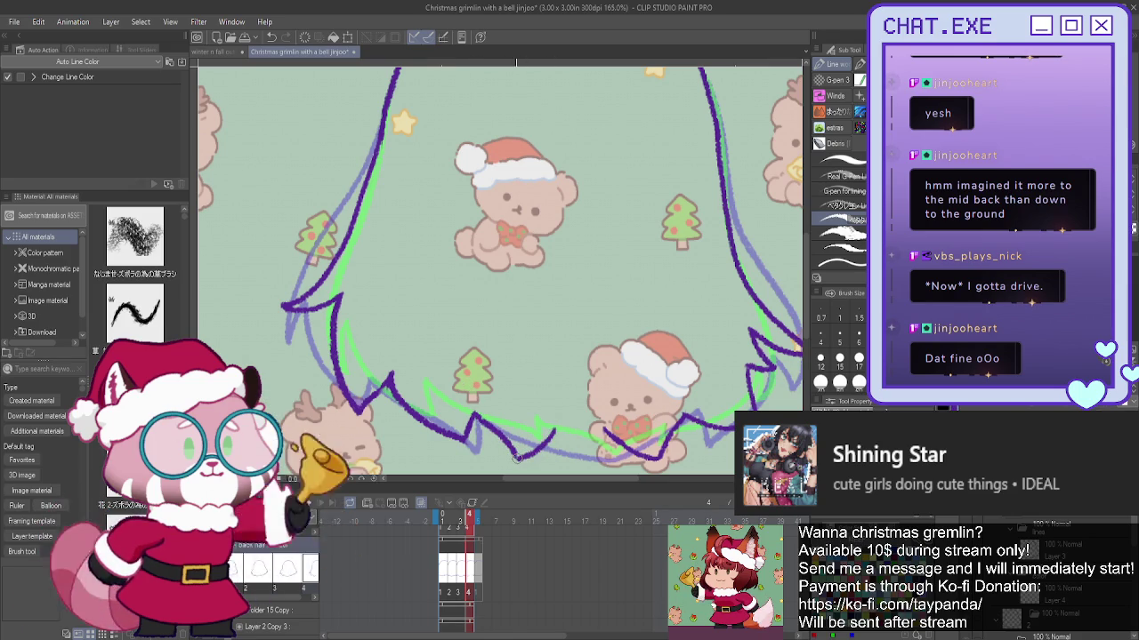
drag(568, 460, 603, 426)
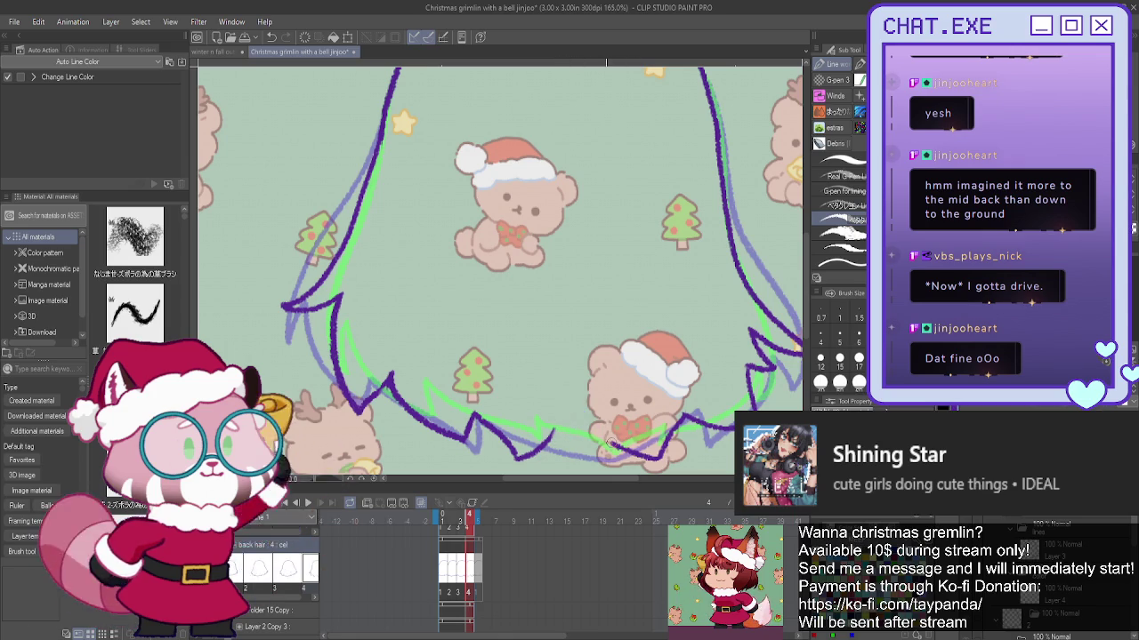
drag(574, 418, 525, 457)
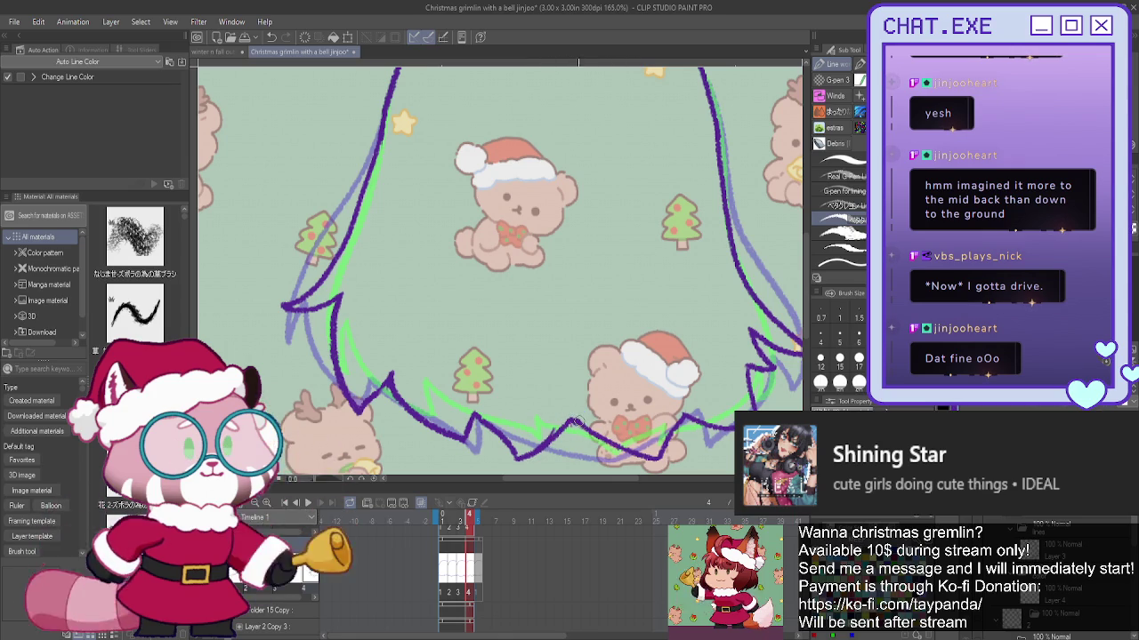
scroll(444, 328, down, 2)
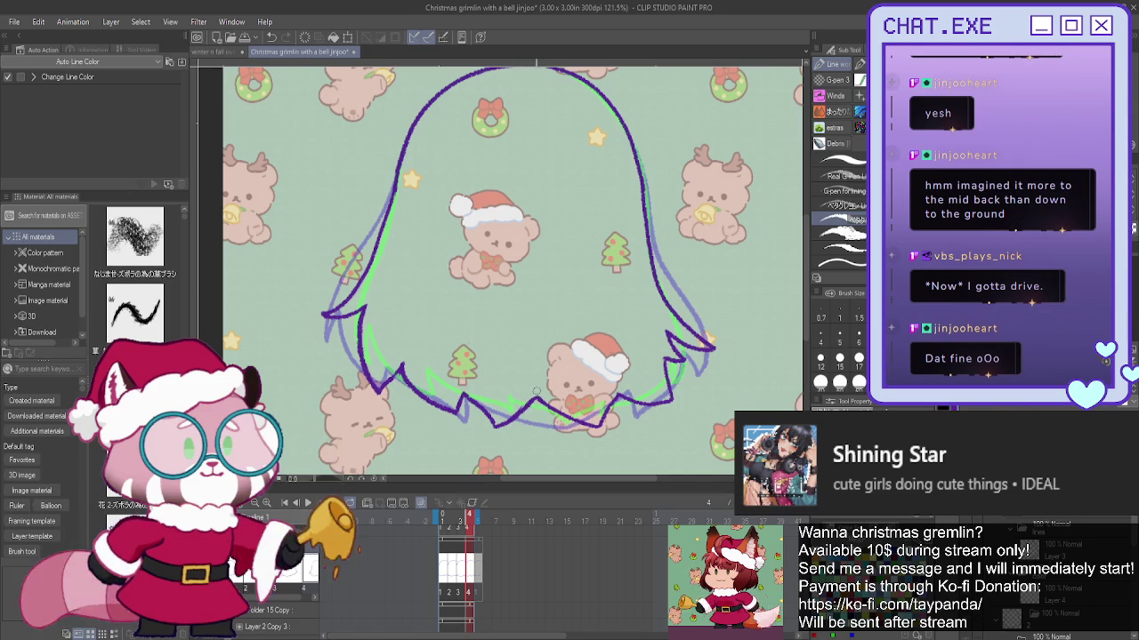
scroll(430, 323, down, 1)
scroll(429, 323, down, 1)
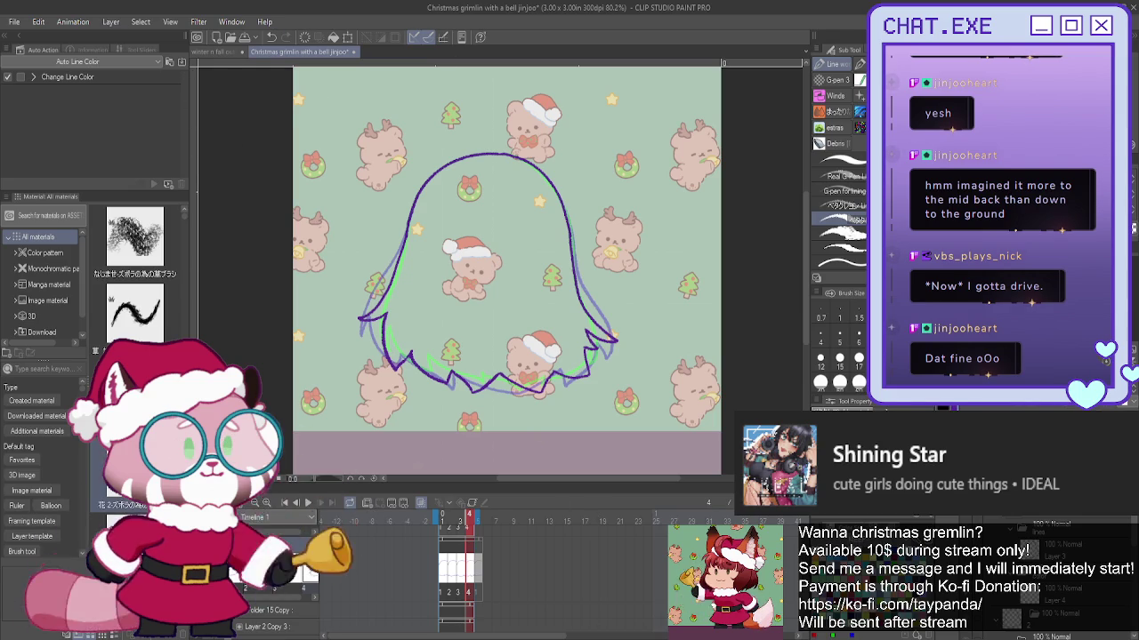
click(308, 503)
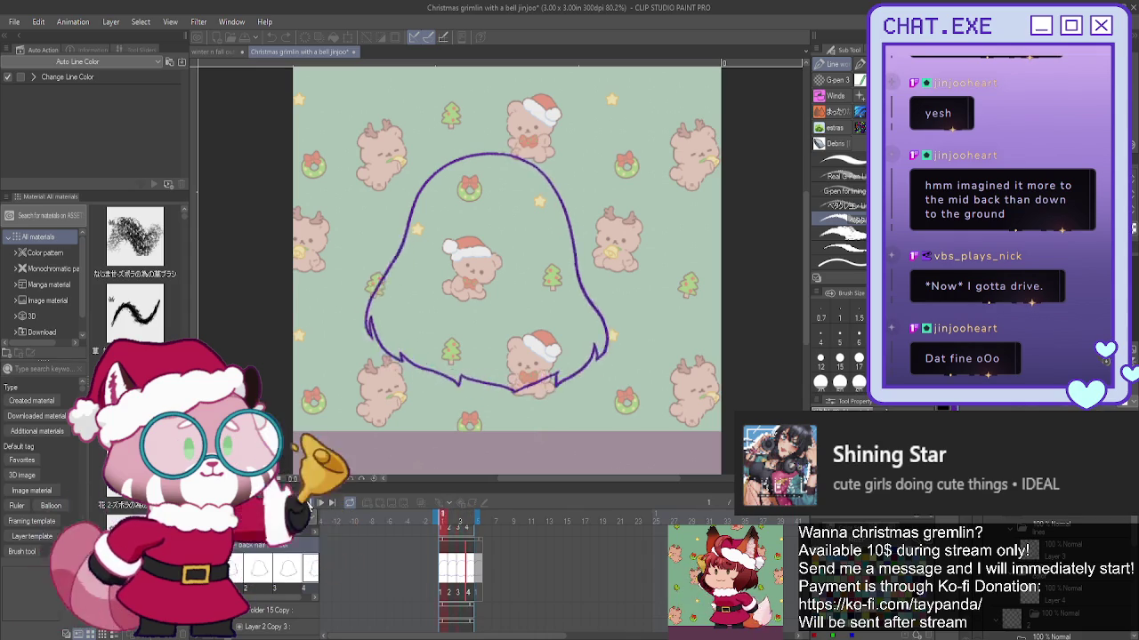
click(444, 525)
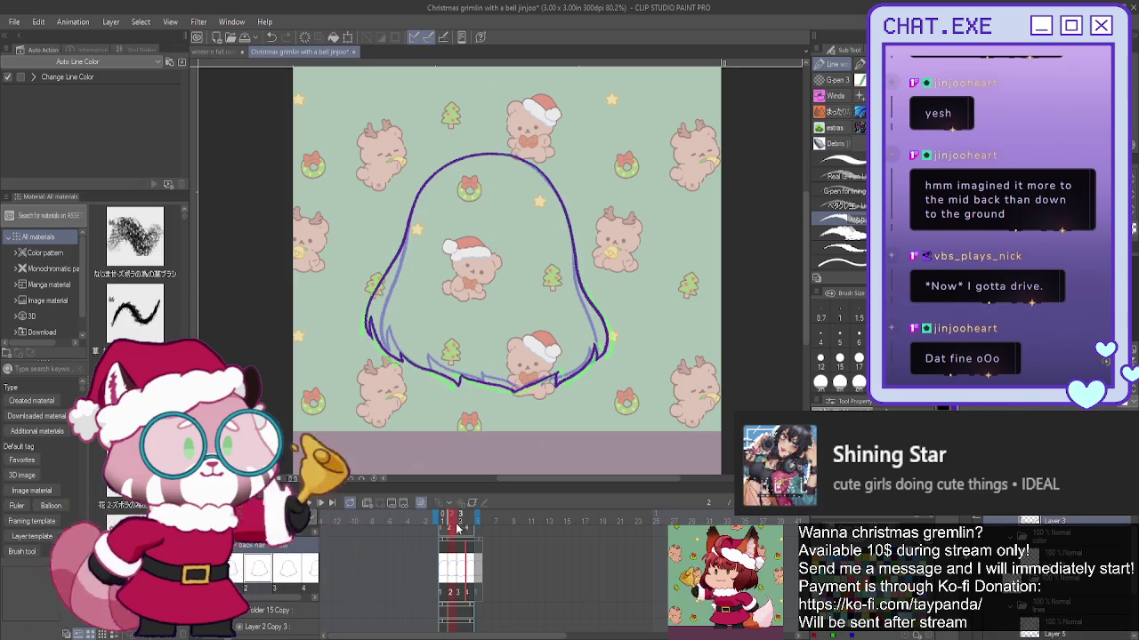
click(461, 525)
click(470, 527)
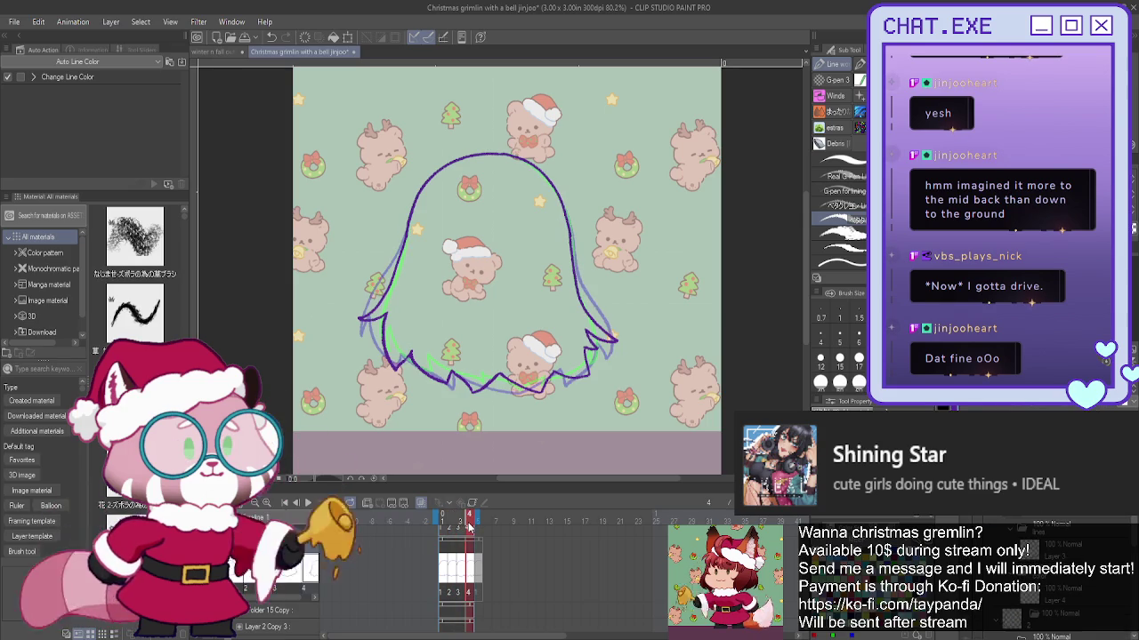
click(445, 522)
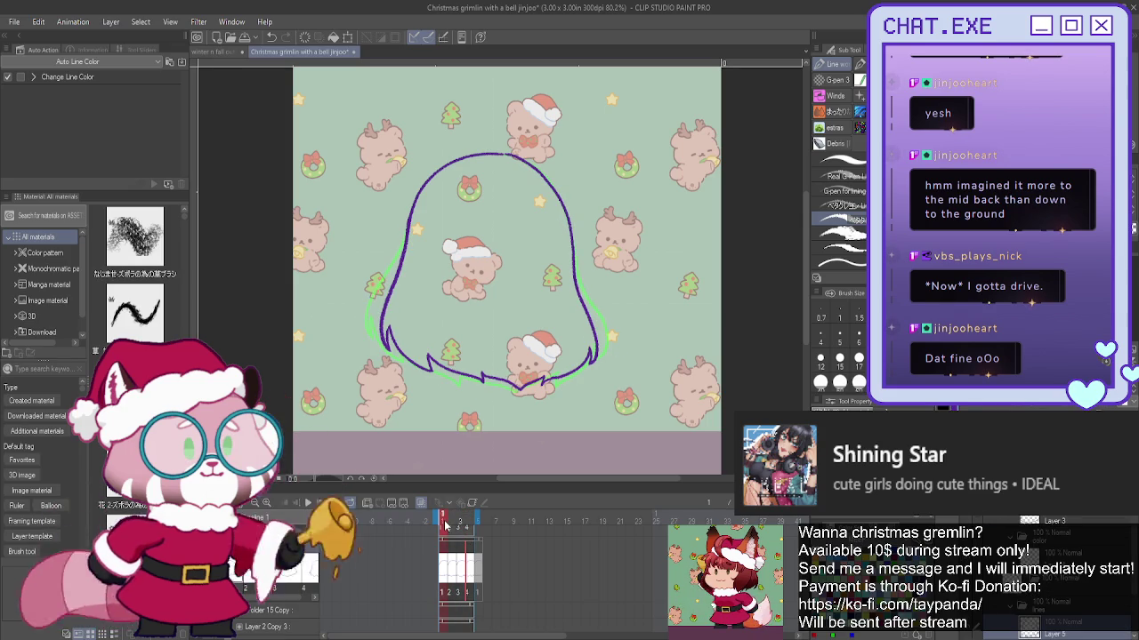
scroll(501, 148, up, 2)
scroll(507, 152, up, 2)
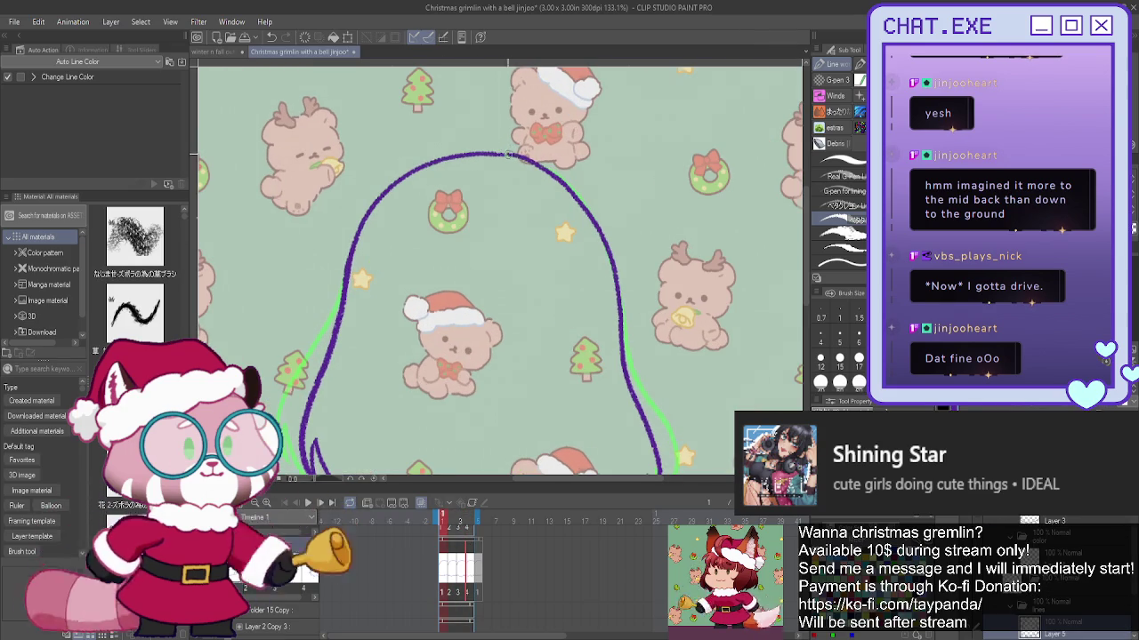
click(452, 522)
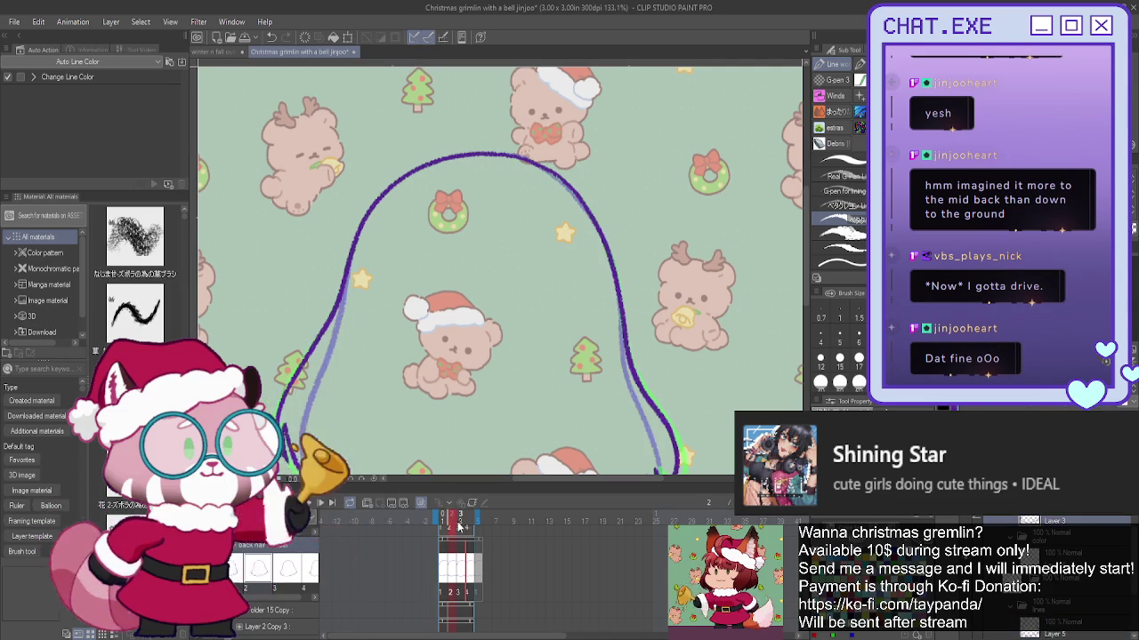
click(460, 522)
click(469, 523)
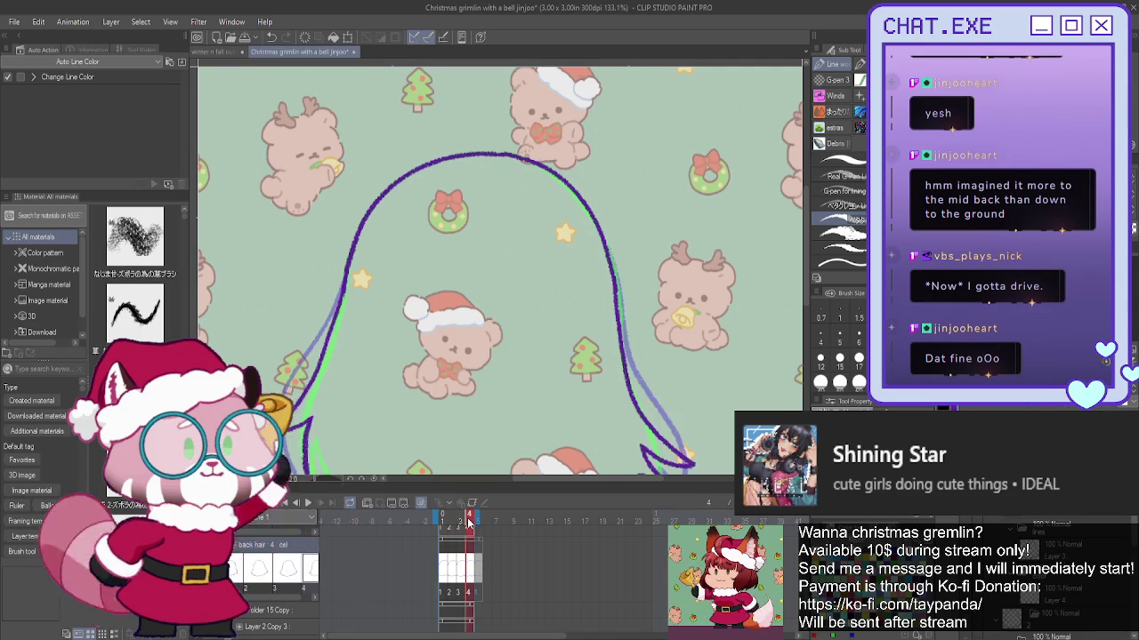
scroll(449, 339, down, 2)
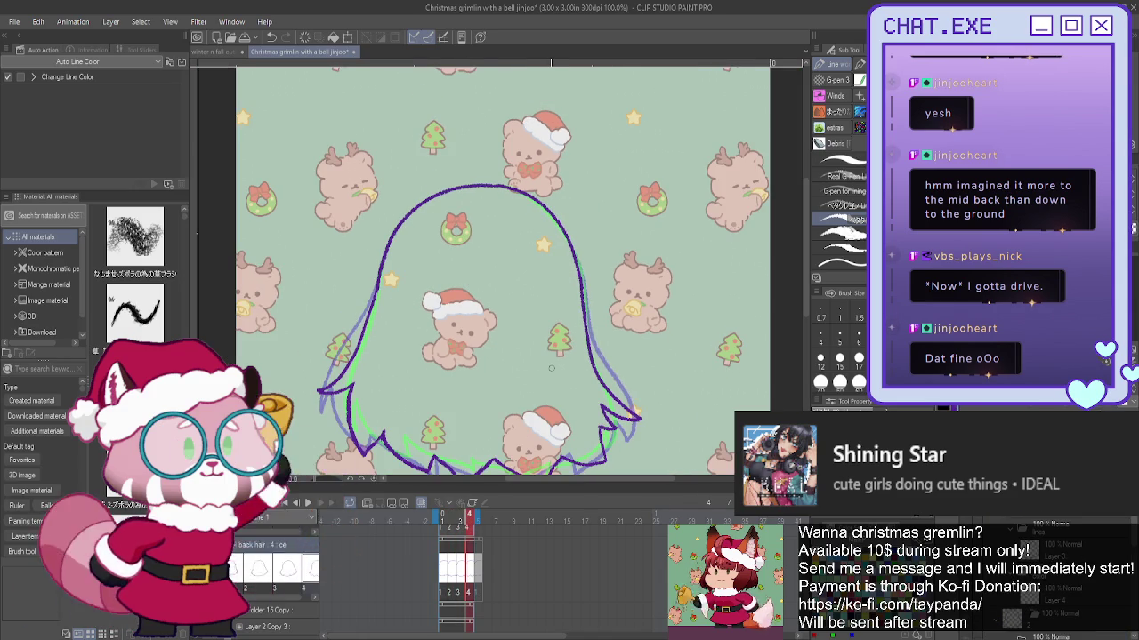
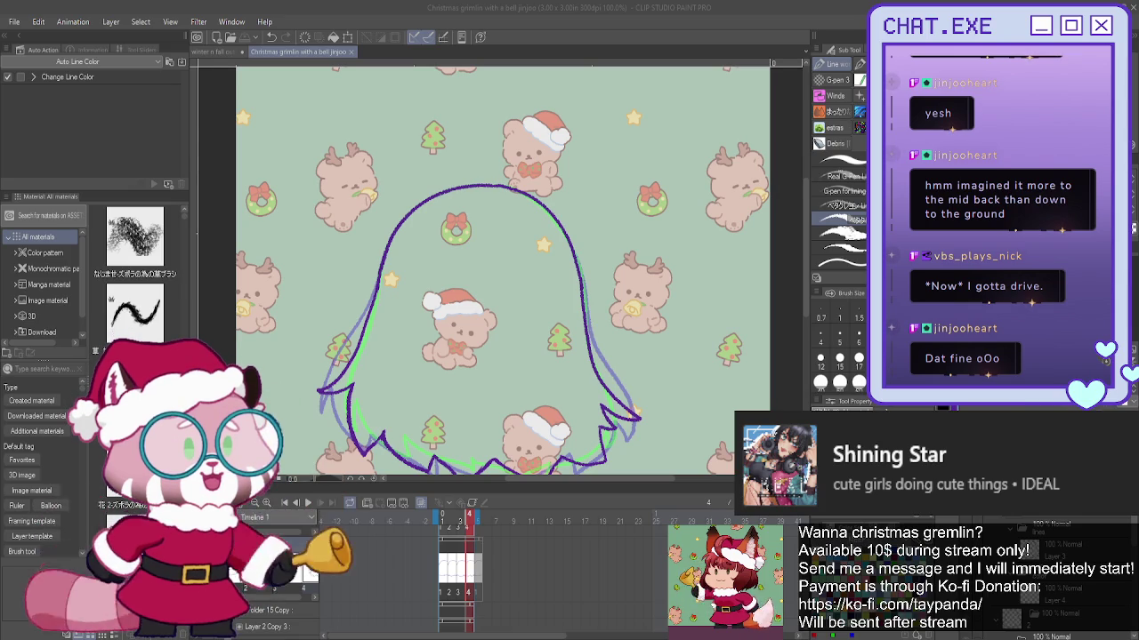
- Create a new blank Illustration canvas beside the gremlin animation
key(Return)
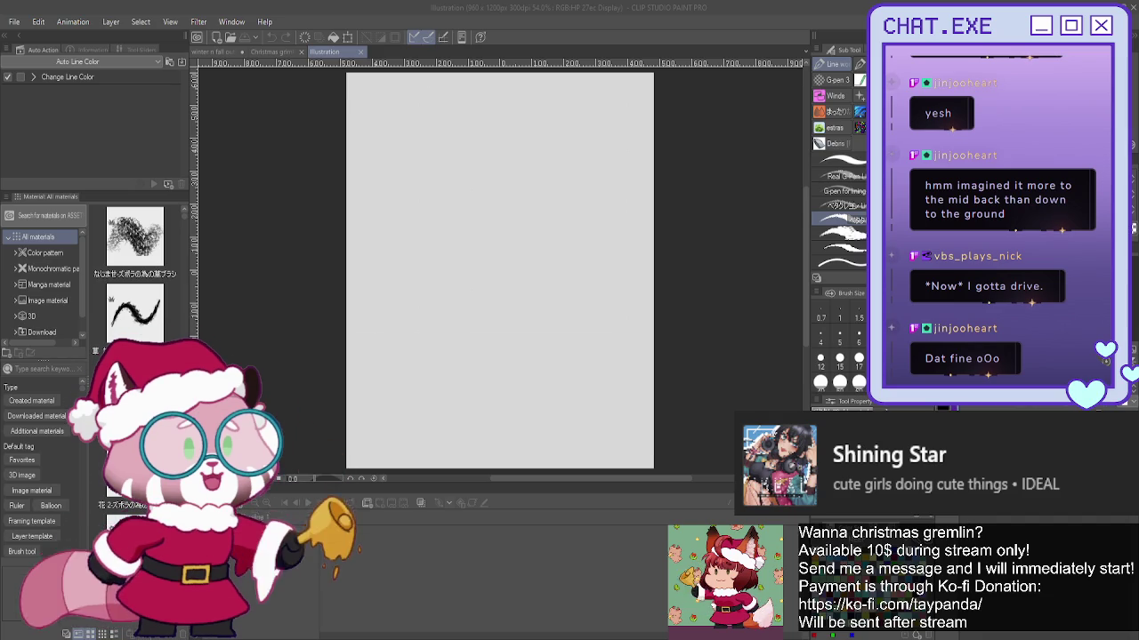
- Paste the meme onto the blank canvas, slide it aside to reveal the artwork, then close it
click(598, 214)
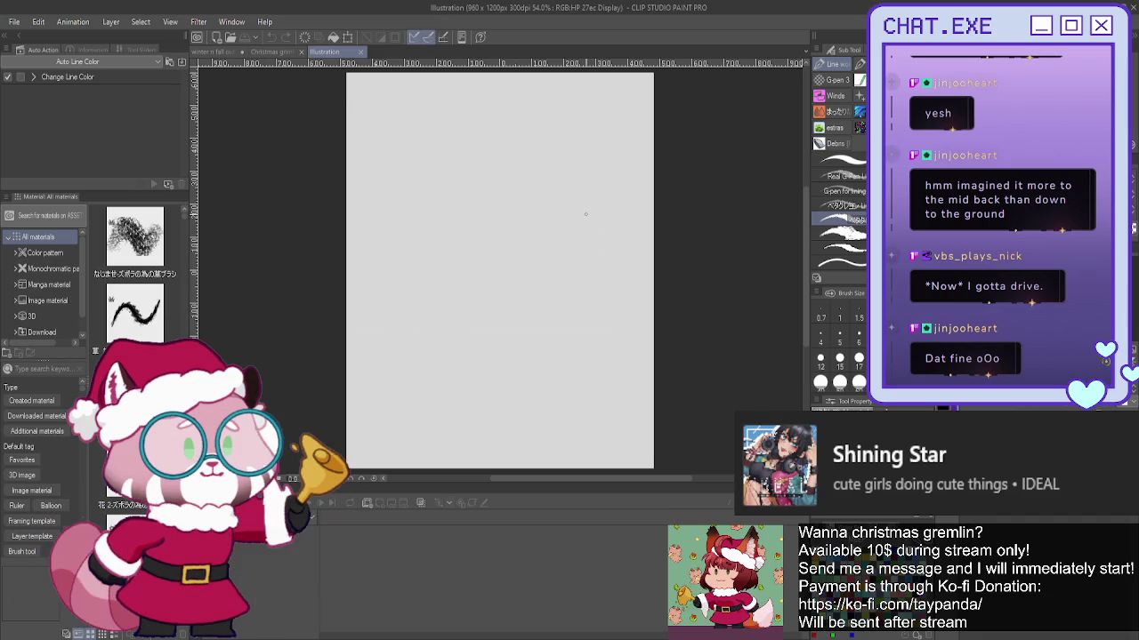
key(b)
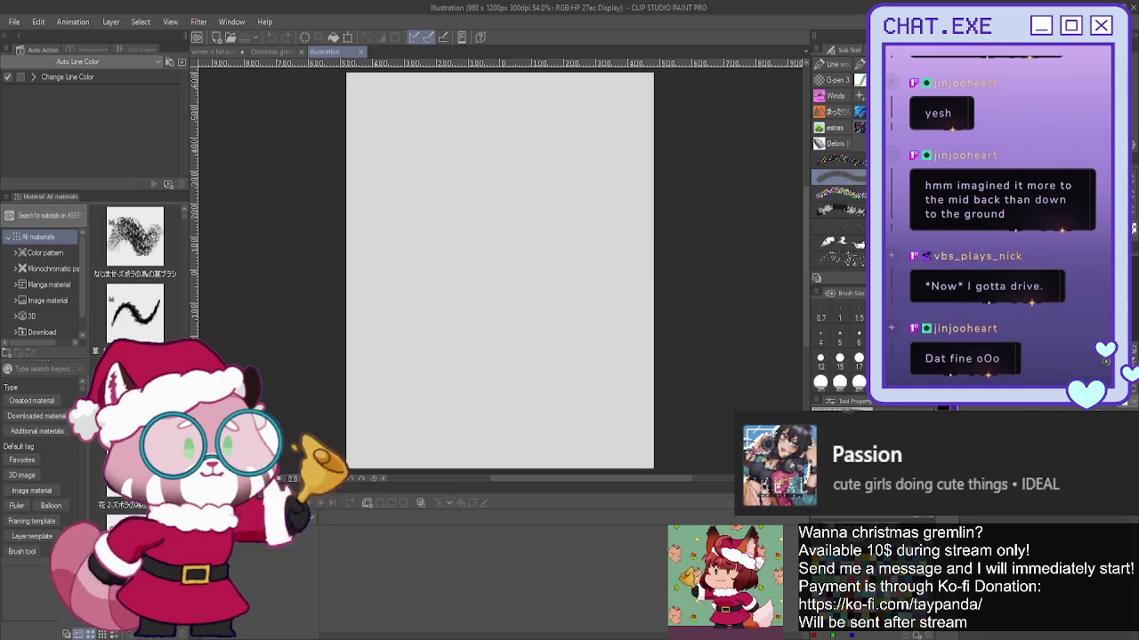
key(ctrl+v)
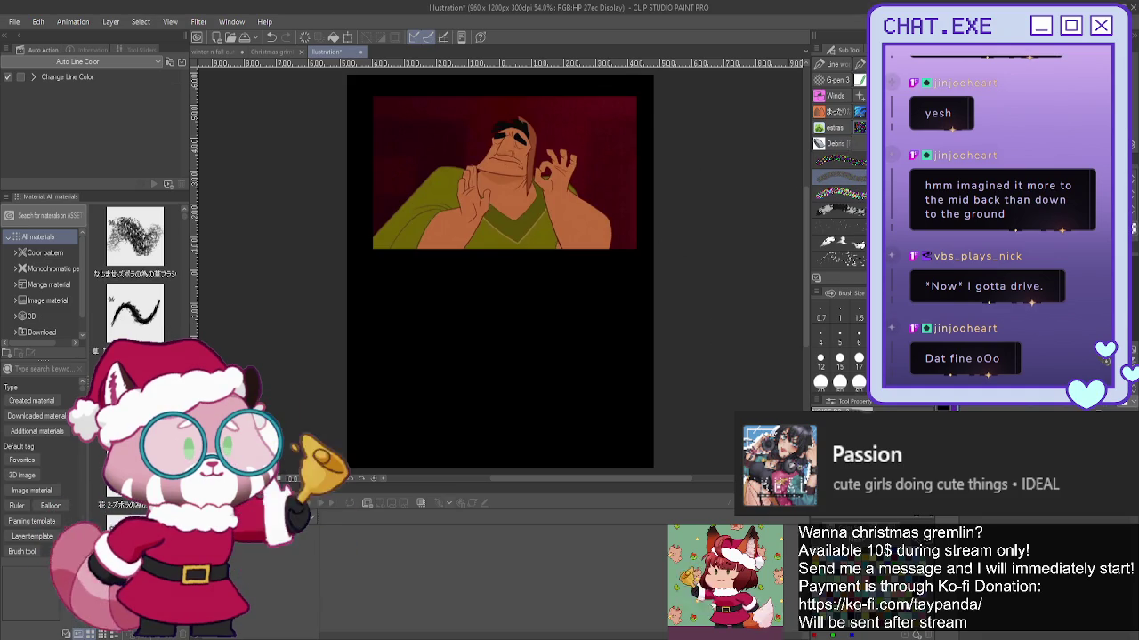
key(k)
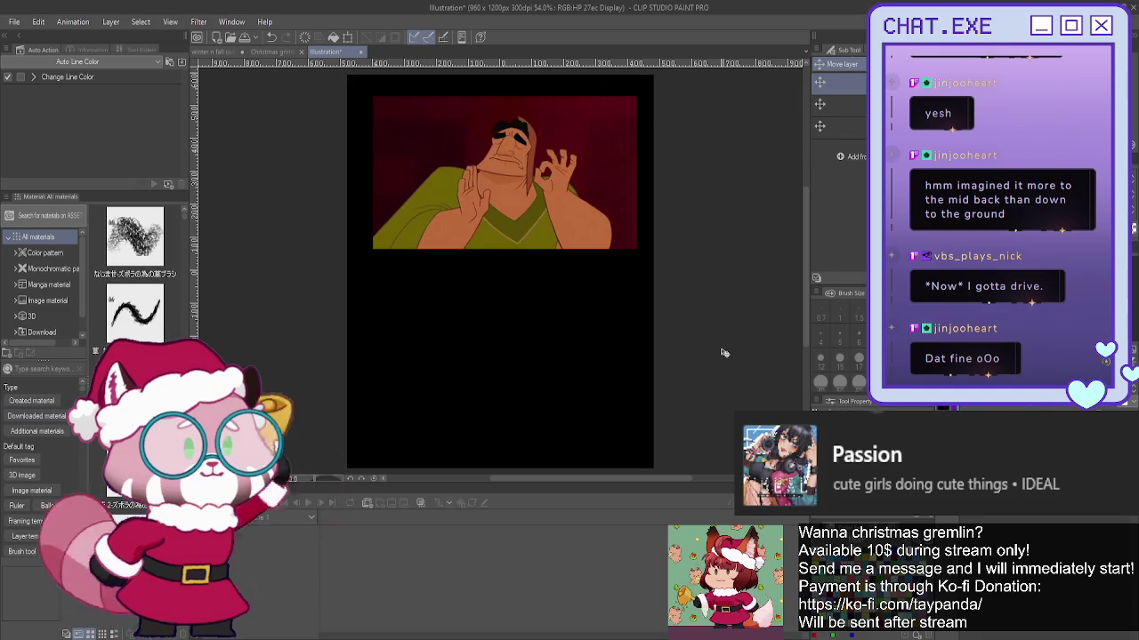
mouse_move(546, 332)
mouse_down()
mouse_move(372, 331)
mouse_move(411, 333)
mouse_up()
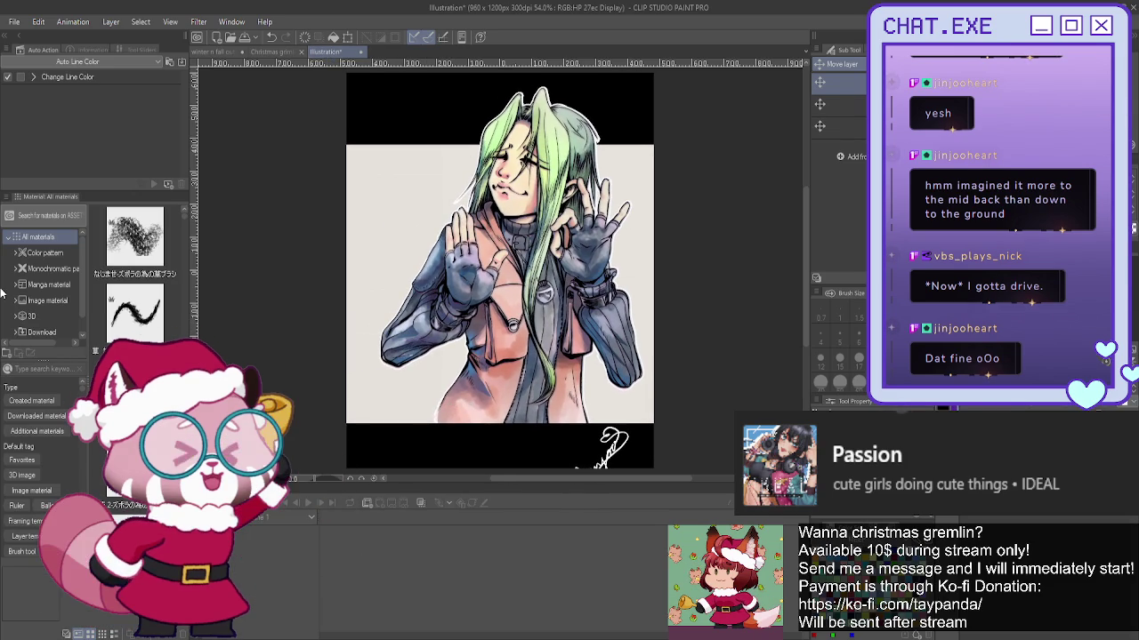
key(ctrl+w)
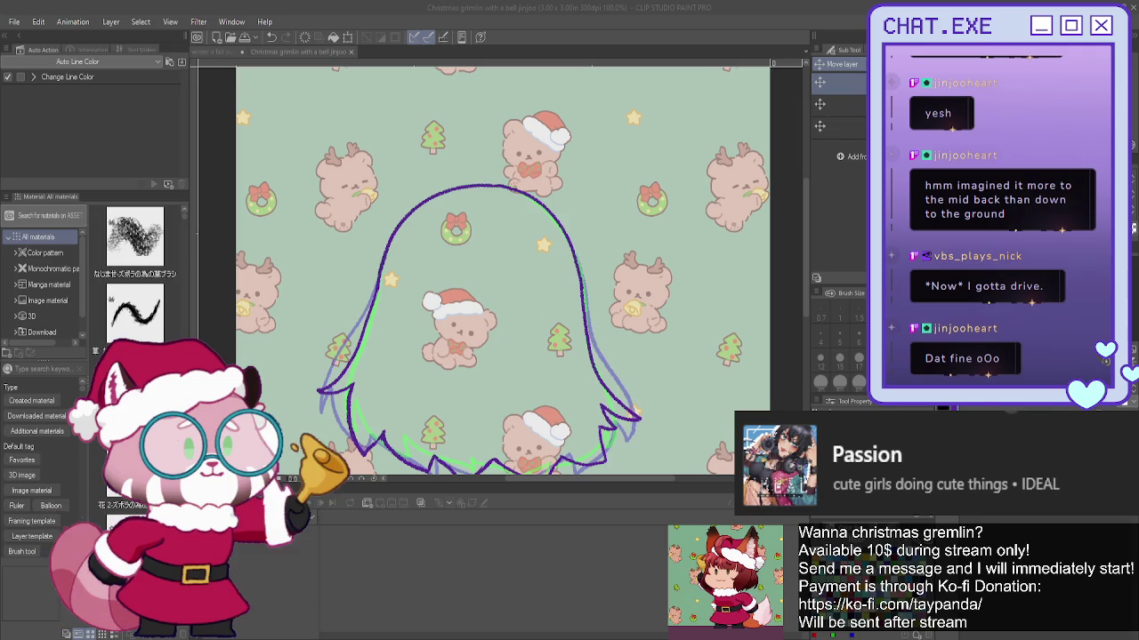
- Pan the view slightly and step back through frames 3 and 2 to frame 1
key(alt+Tab)
mouse_move(480, 267)
mouse_down()
mouse_move(500, 237)
mouse_move(547, 258)
mouse_move(583, 250)
mouse_up()
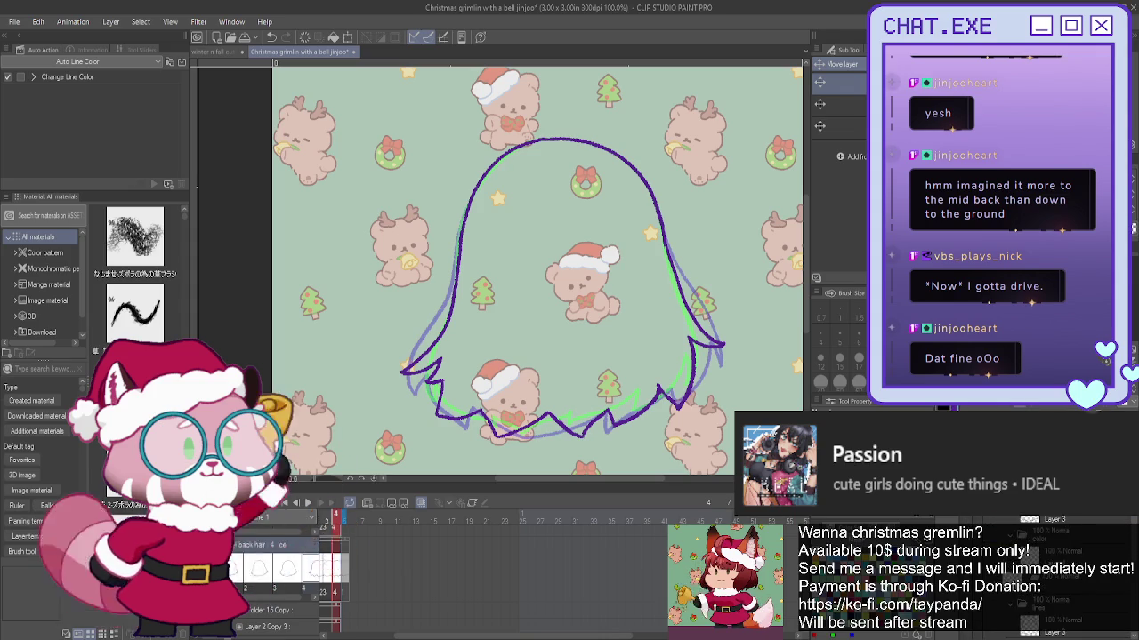
key(Left)
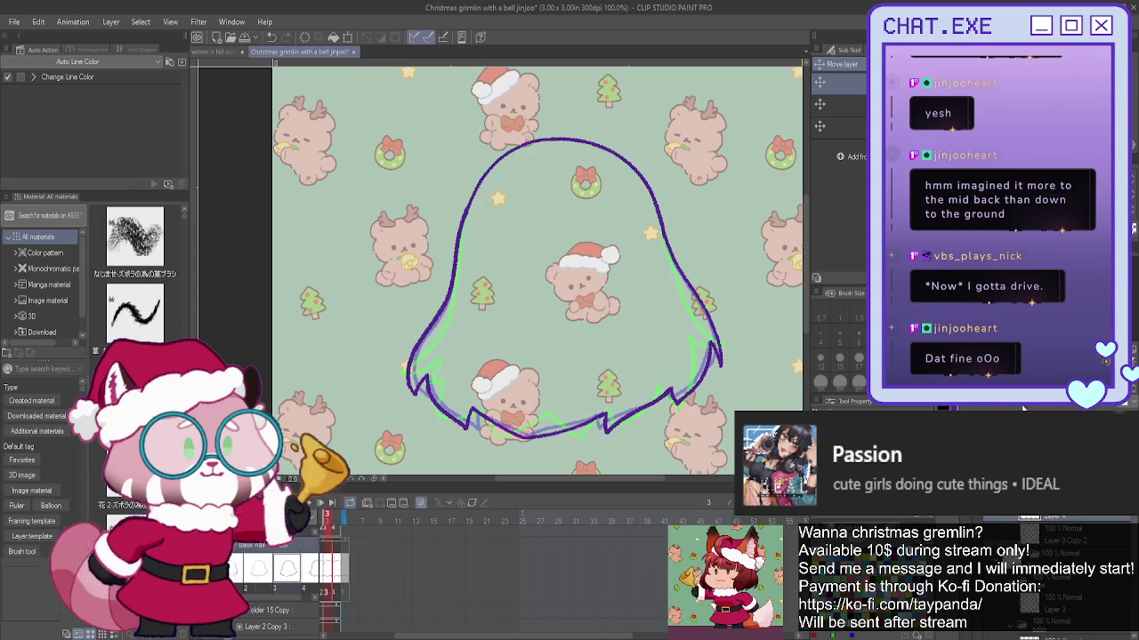
key(Left)
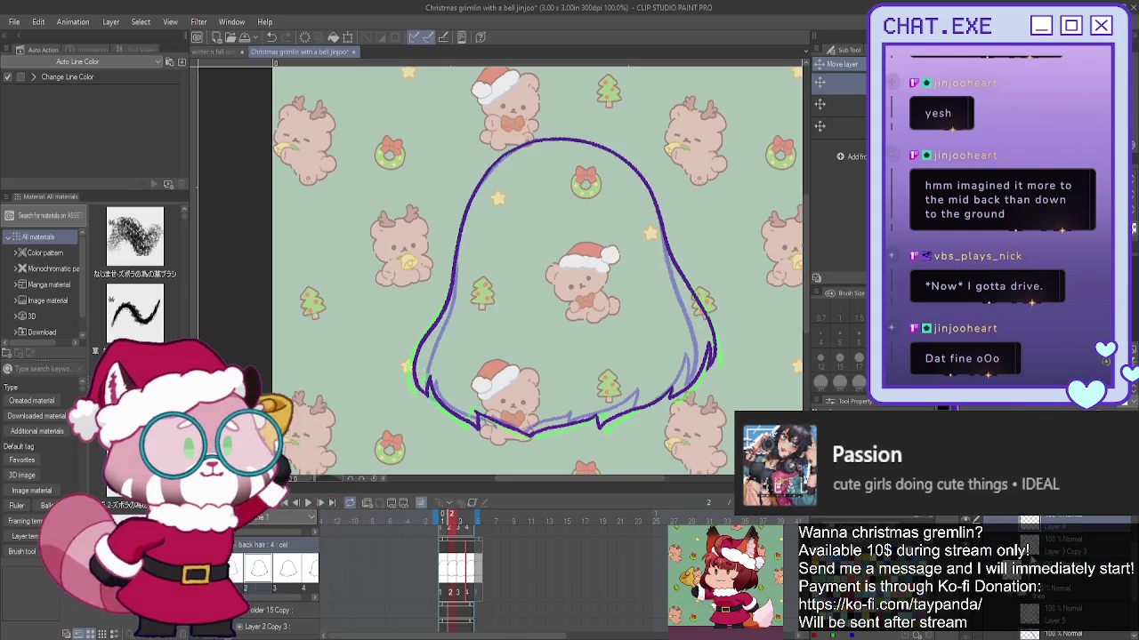
key(comma)
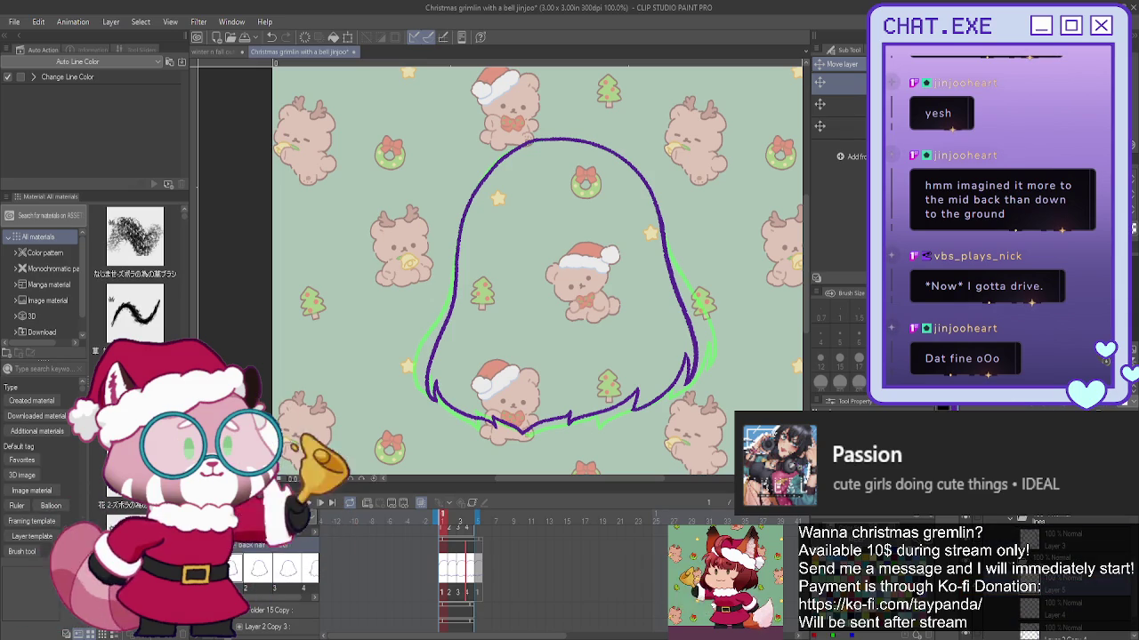
key(g)
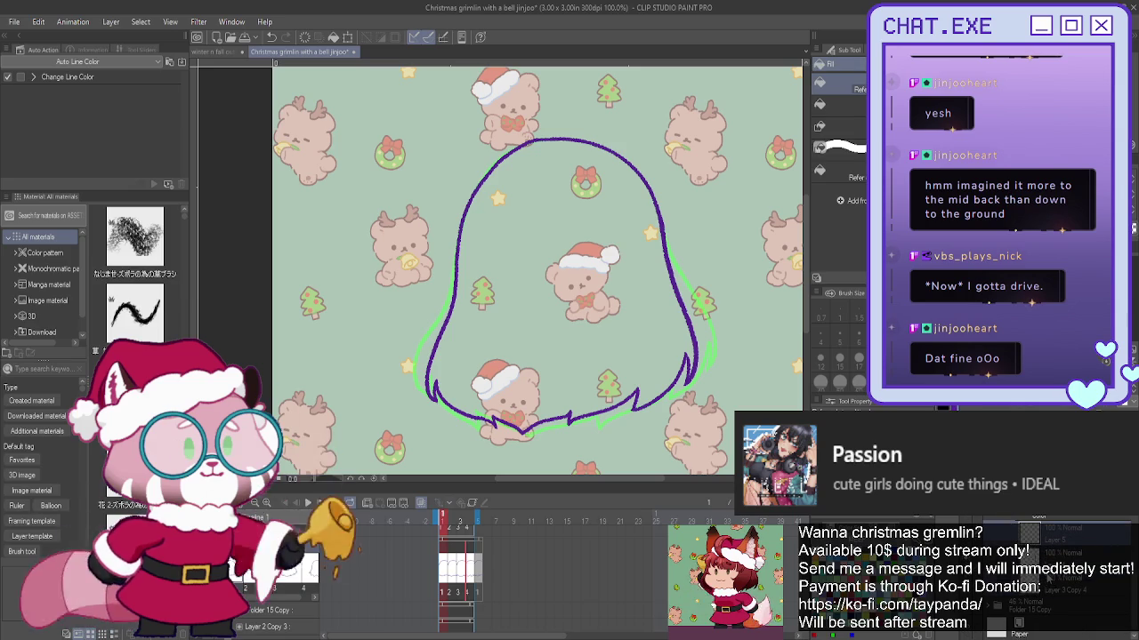
- Bucket-fill the back hair outline solid purple on frames 1, 2, 3 and 4
click(660, 327)
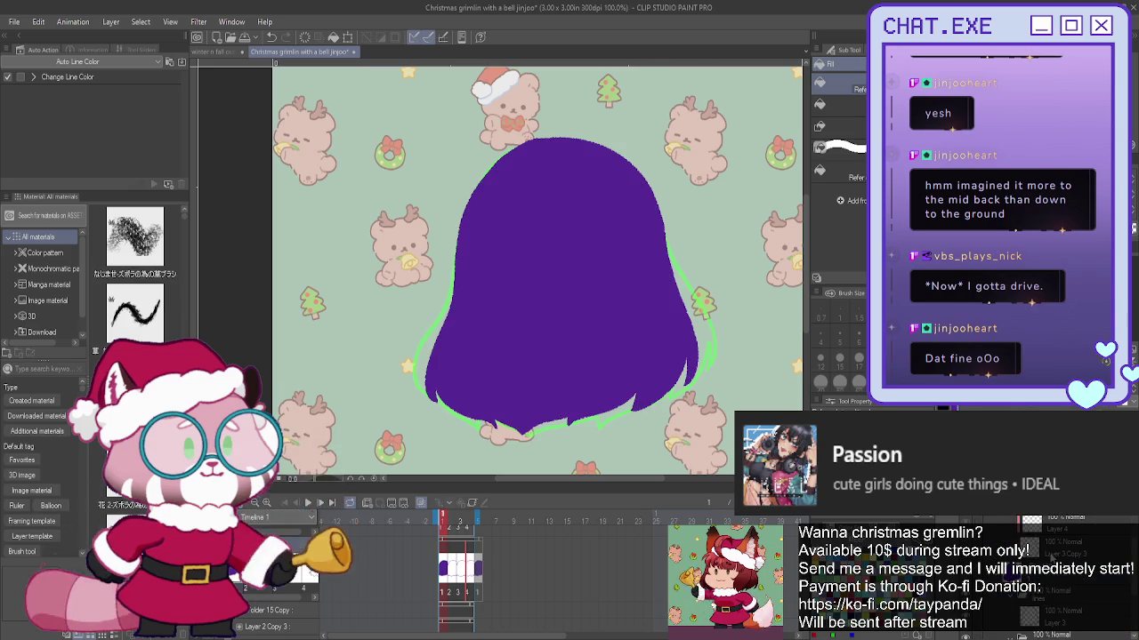
key(period)
click(597, 344)
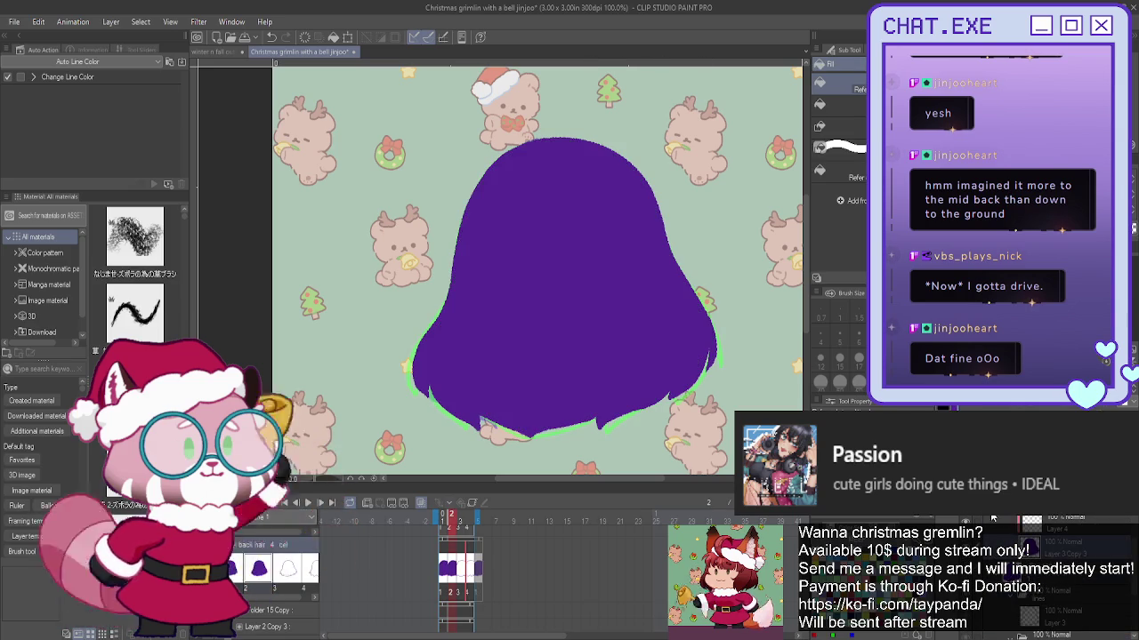
key(period)
click(569, 284)
key(period)
click(569, 285)
scroll(1005, 533, up, 1)
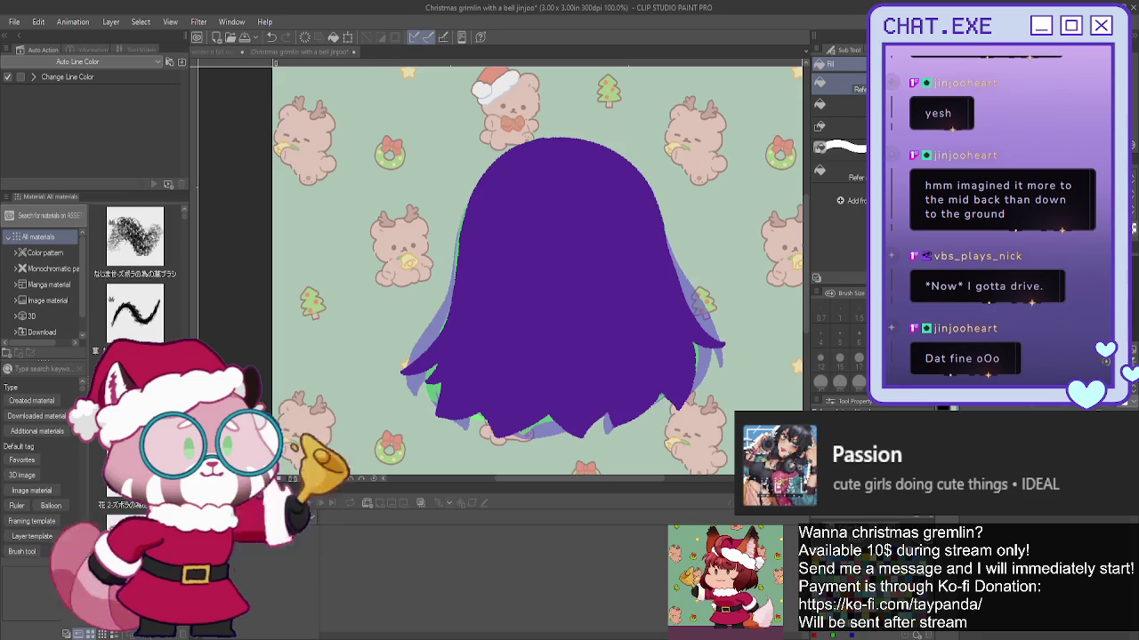
- Enable the dark green layer colour on the top back hair cel and the frame 3 cel
click(625, 265)
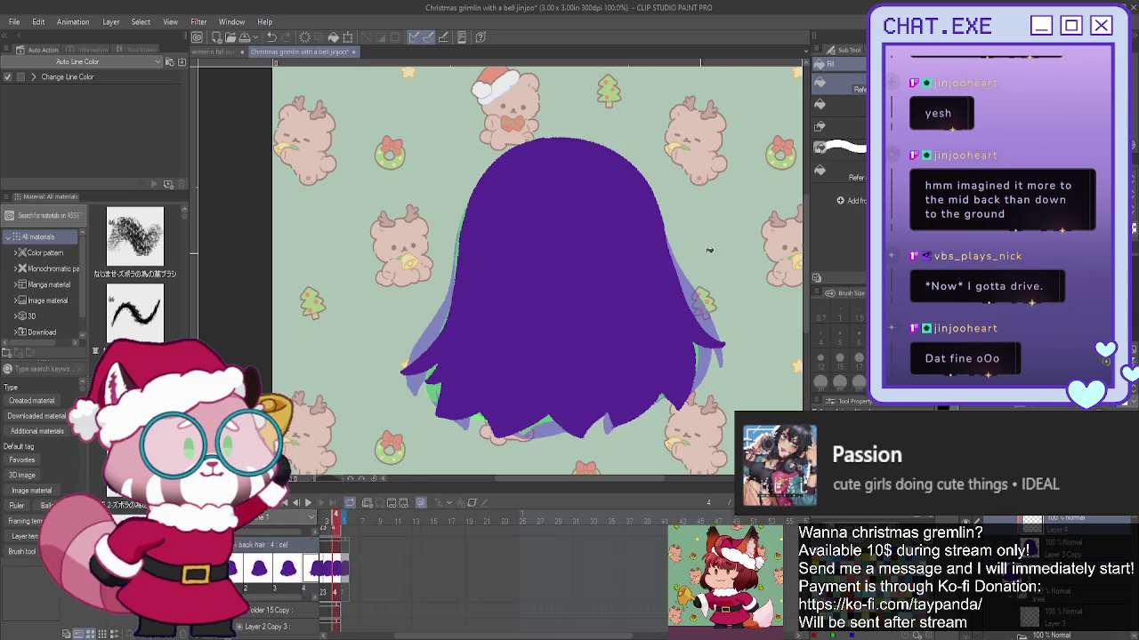
click(1110, 554)
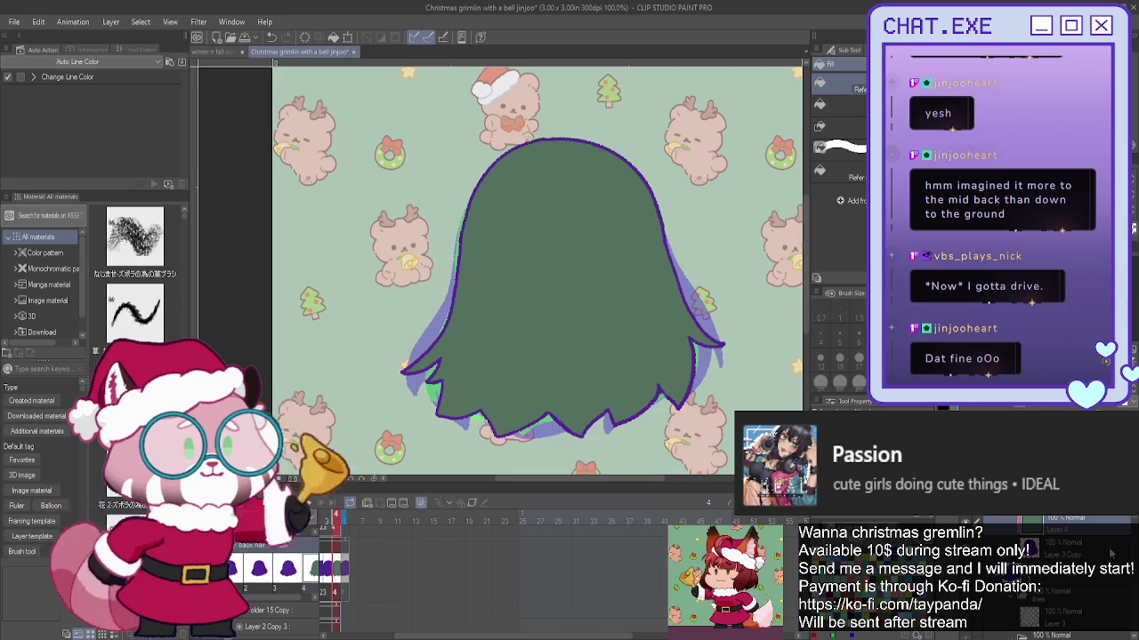
scroll(1073, 607, down, 2)
scroll(1074, 606, down, 2)
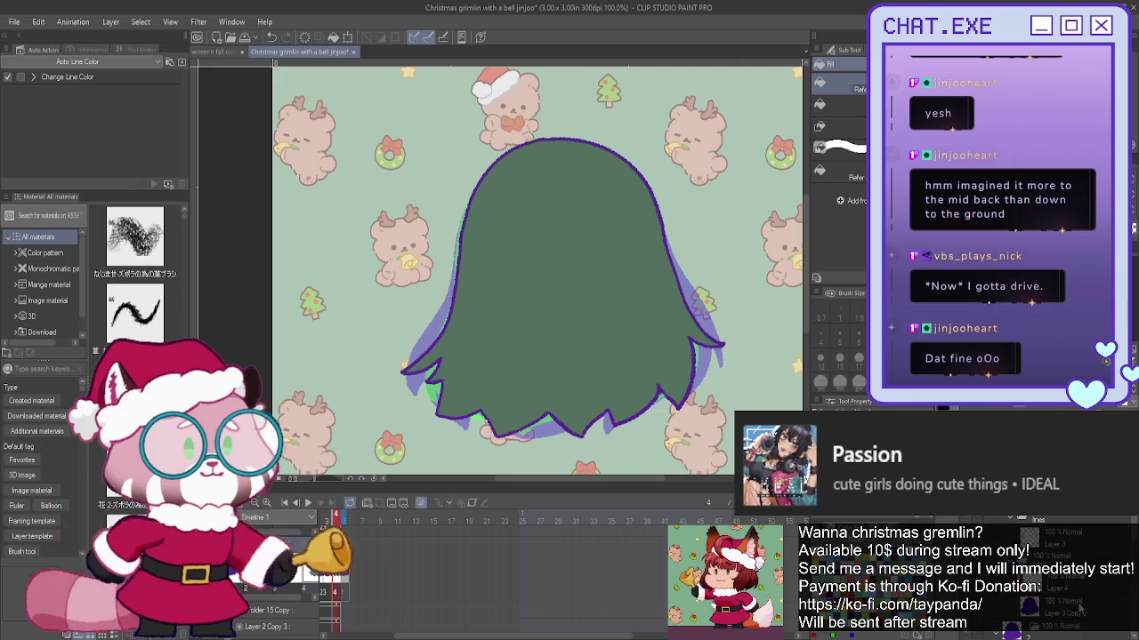
click(1079, 609)
click(1074, 603)
- Enable the dark green layer colour on the frame 2 and frame 1 back hair cels
scroll(1075, 599, down, 2)
click(1064, 616)
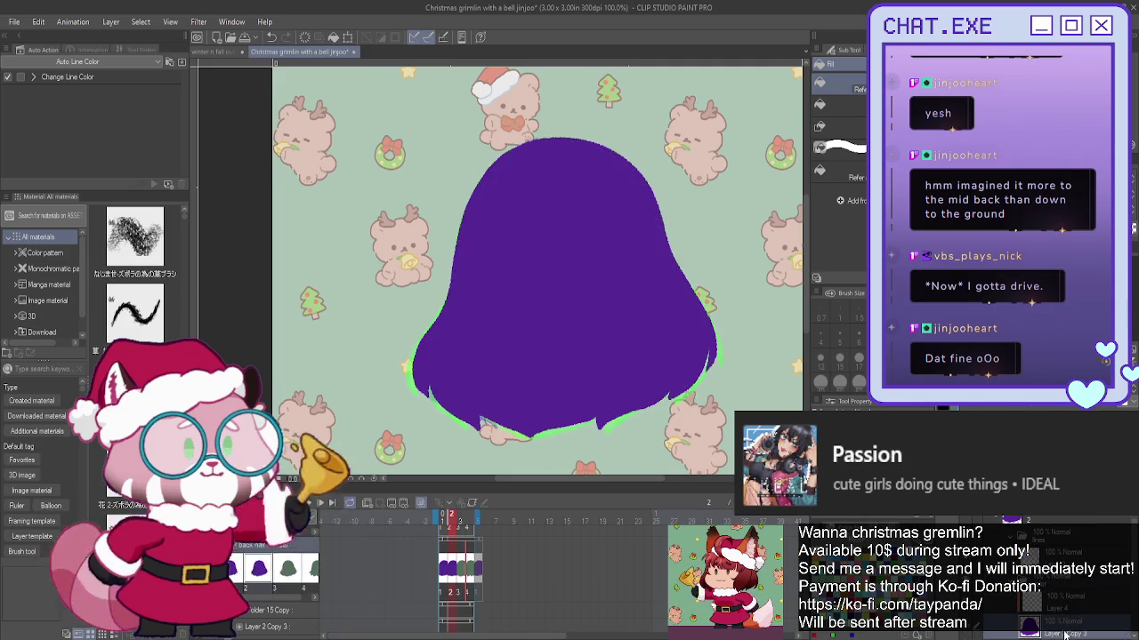
scroll(1060, 610, down, 2)
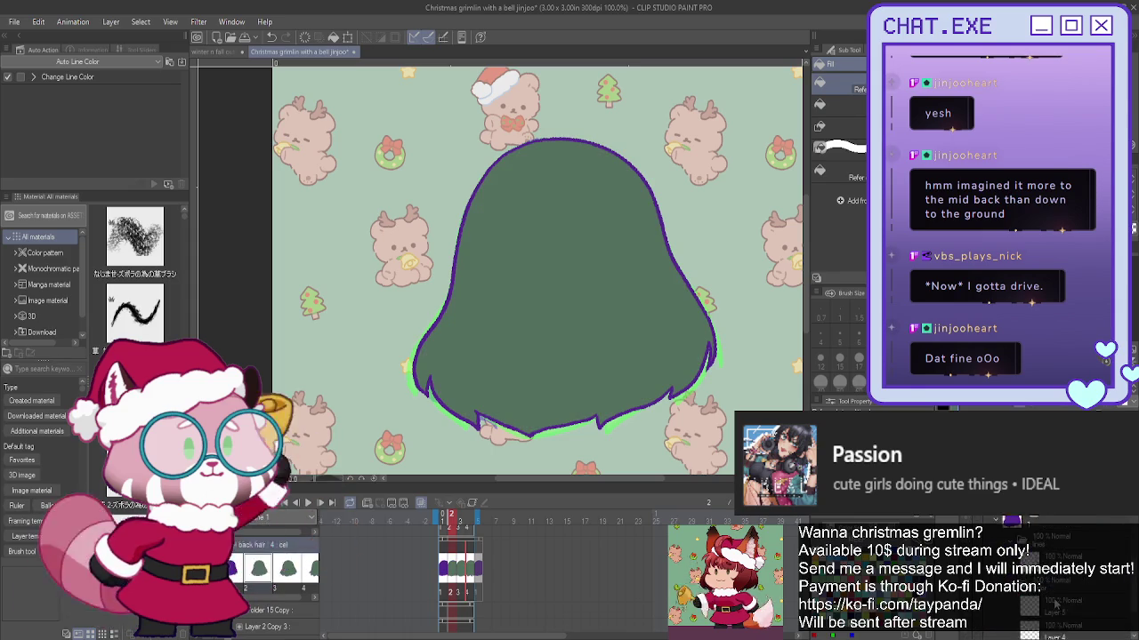
click(1076, 612)
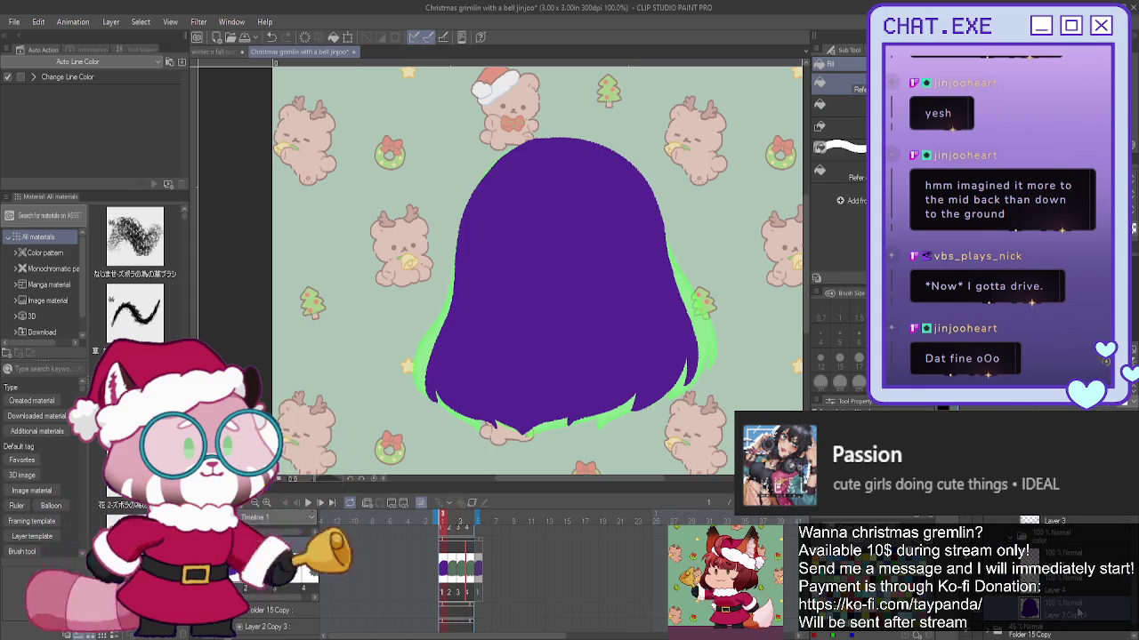
click(1076, 605)
scroll(1076, 604, down, 2)
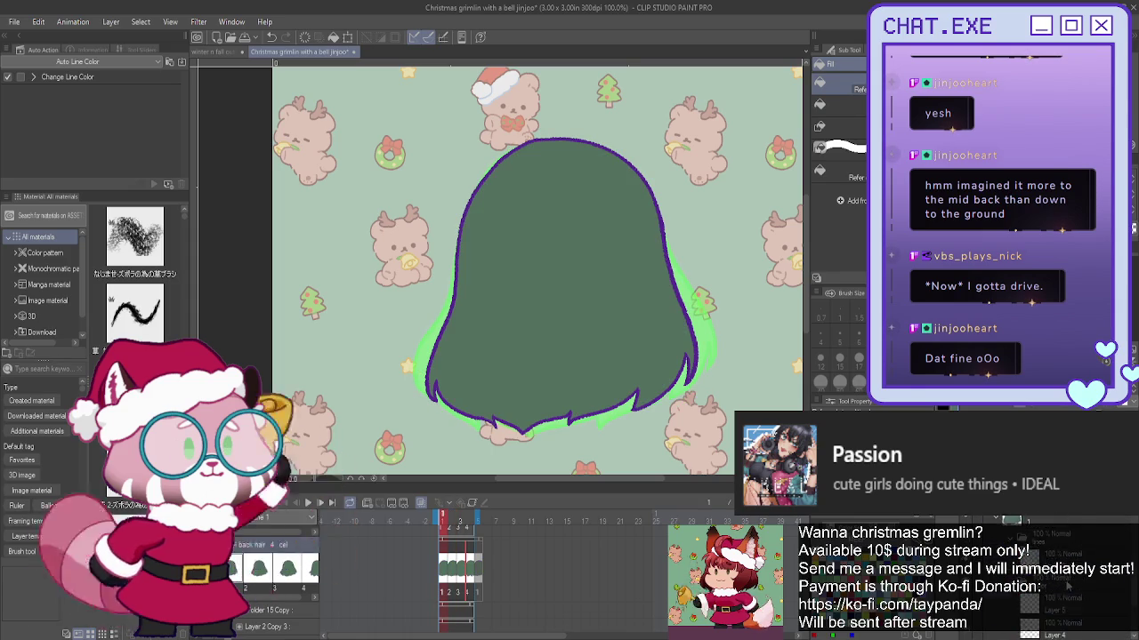
scroll(1058, 578, down, 3)
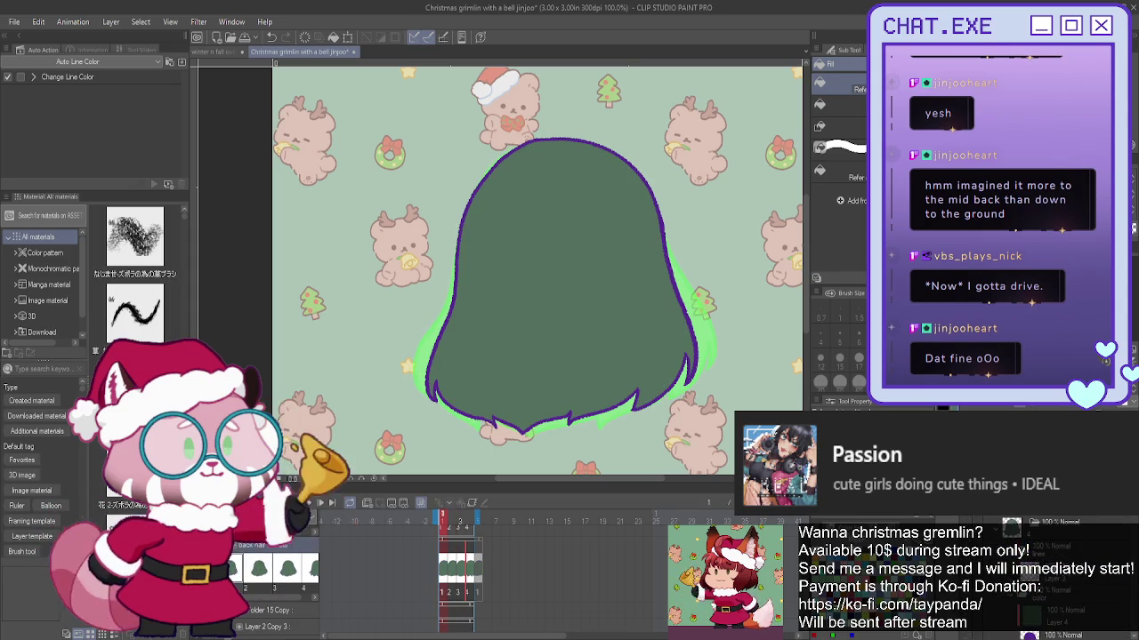
scroll(1059, 578, down, 3)
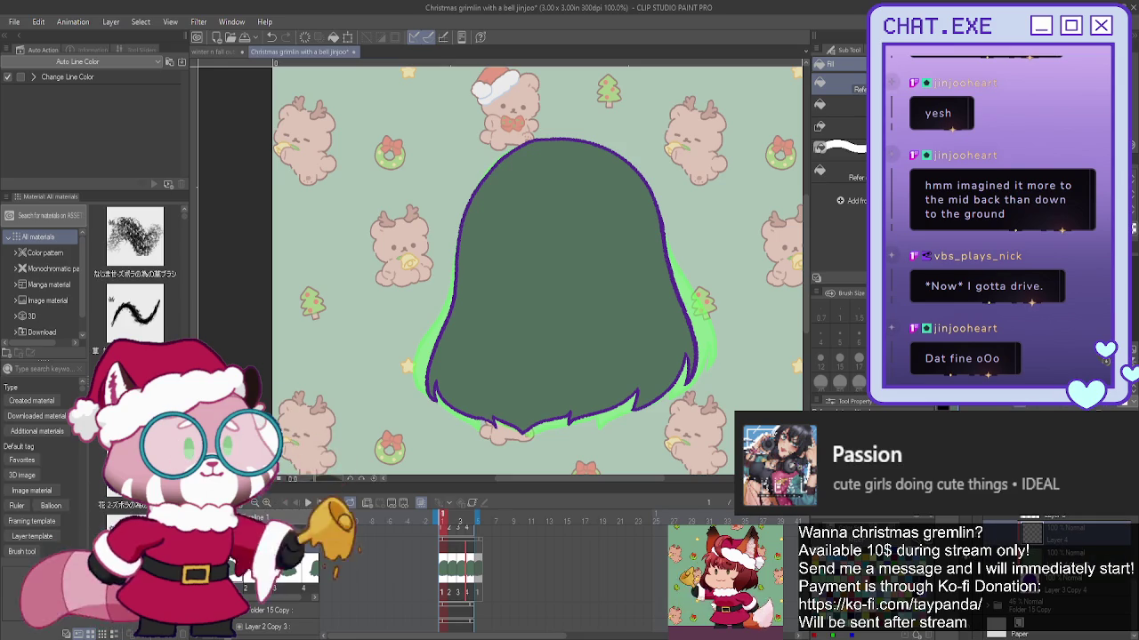
- Draw dark green strand lines down the back hair with the lining pen
key(p)
click(834, 64)
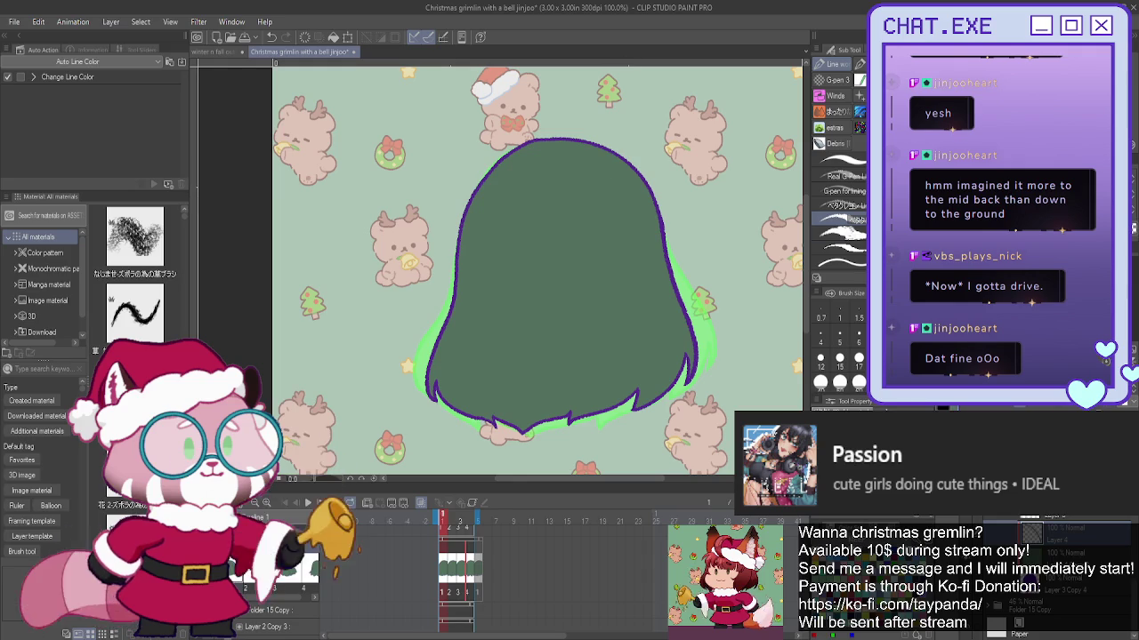
drag(570, 142, 627, 212)
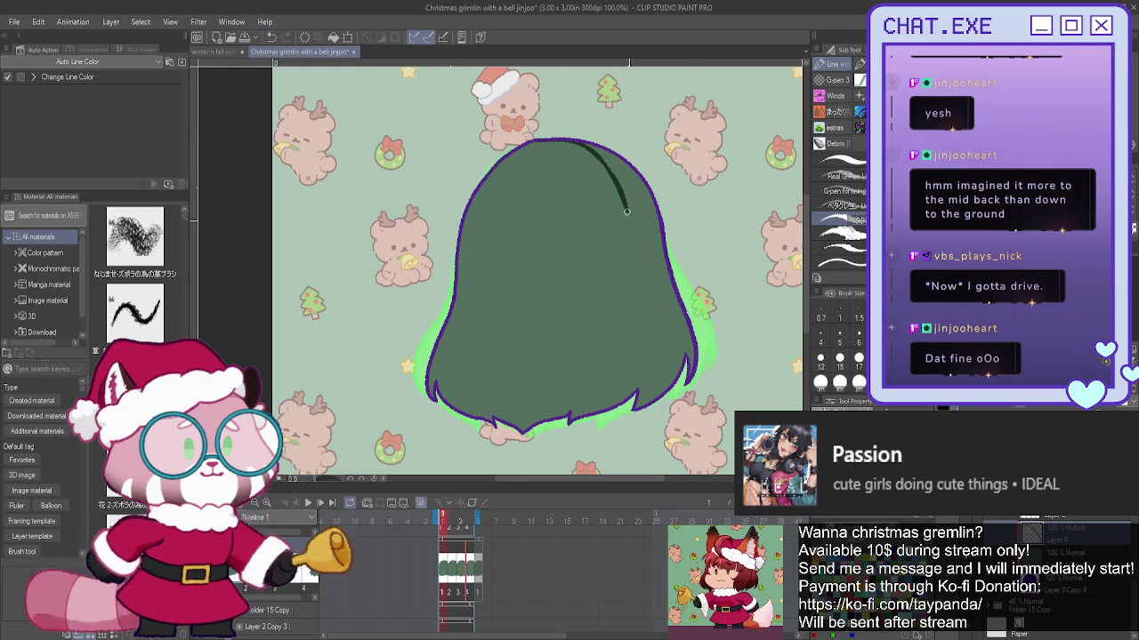
drag(652, 281, 661, 346)
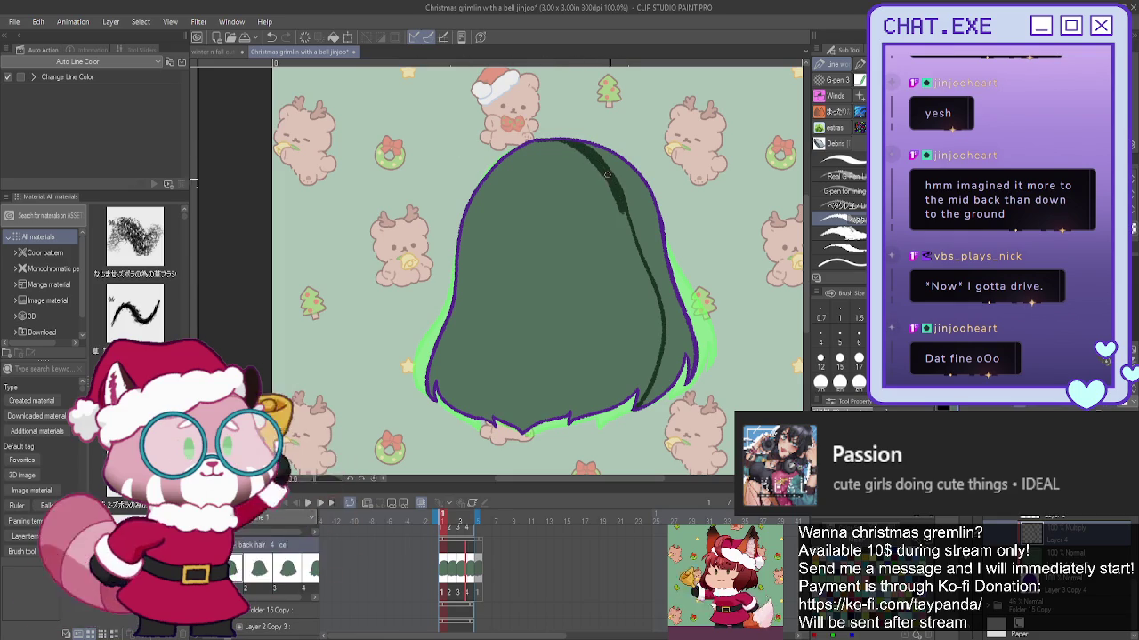
drag(618, 197, 647, 379)
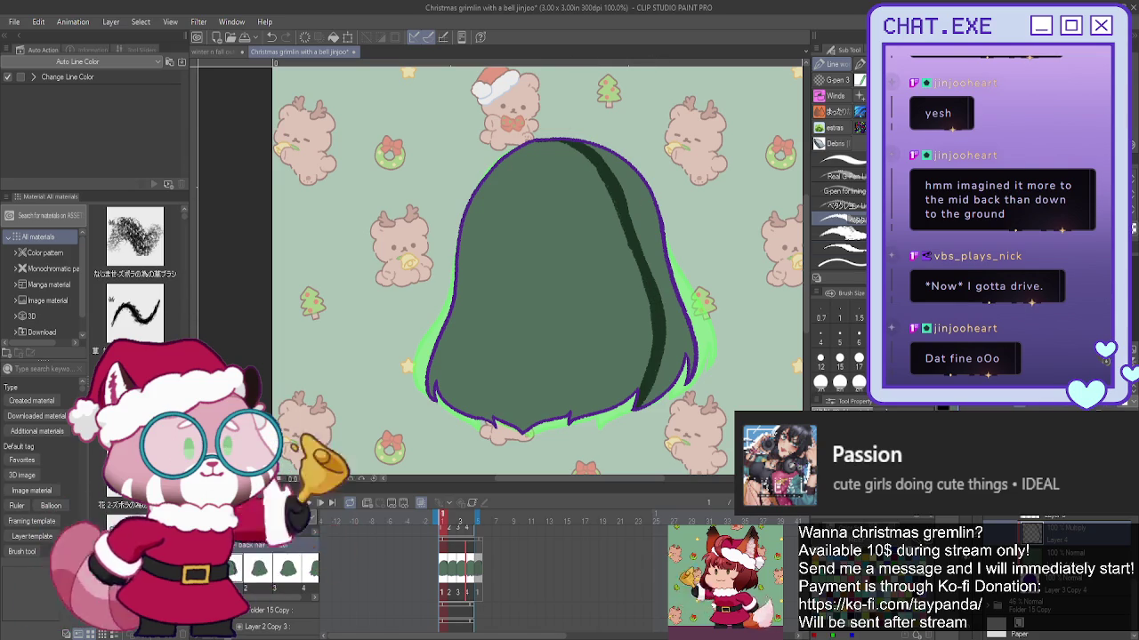
- Fill the left hair section darker green and paint over the right-edge highlight to narrow it
key(g)
click(547, 286)
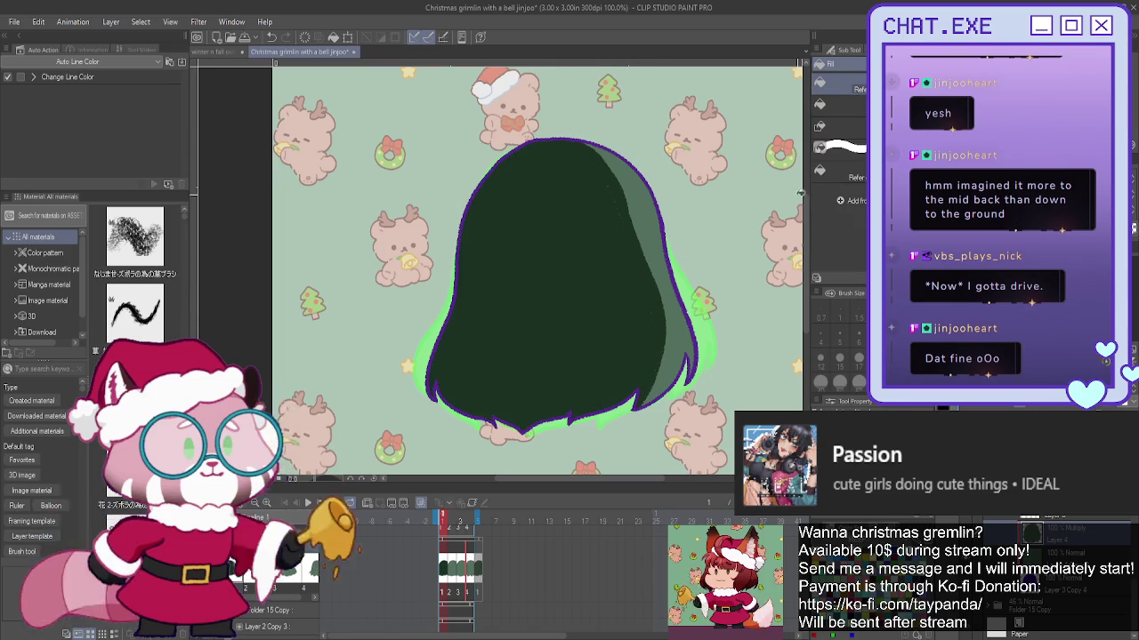
key(p)
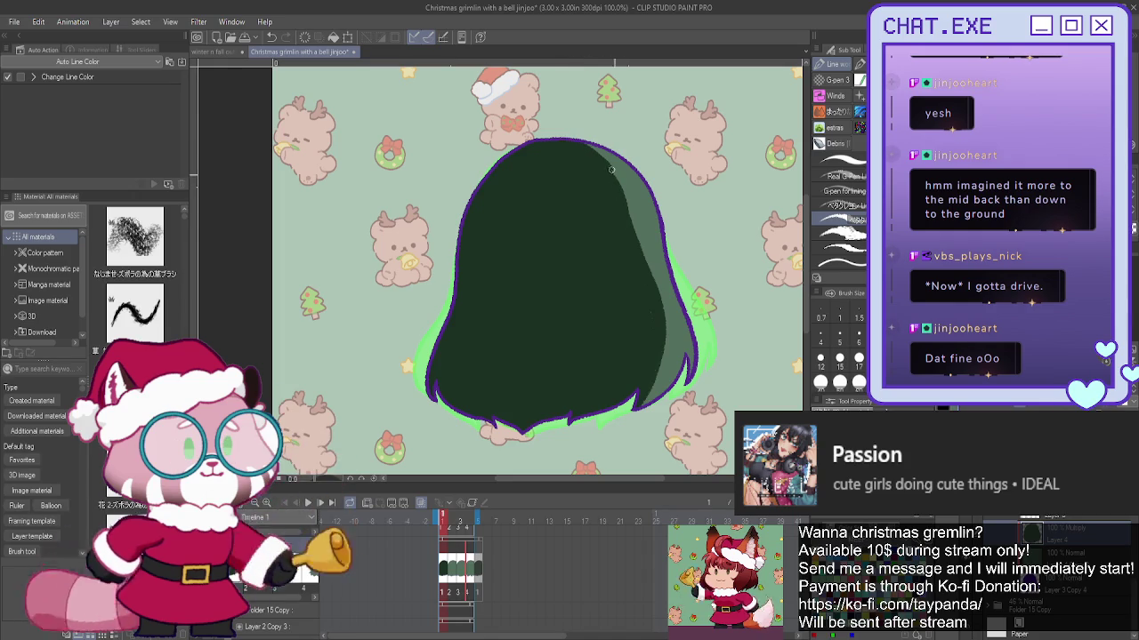
drag(640, 249, 663, 312)
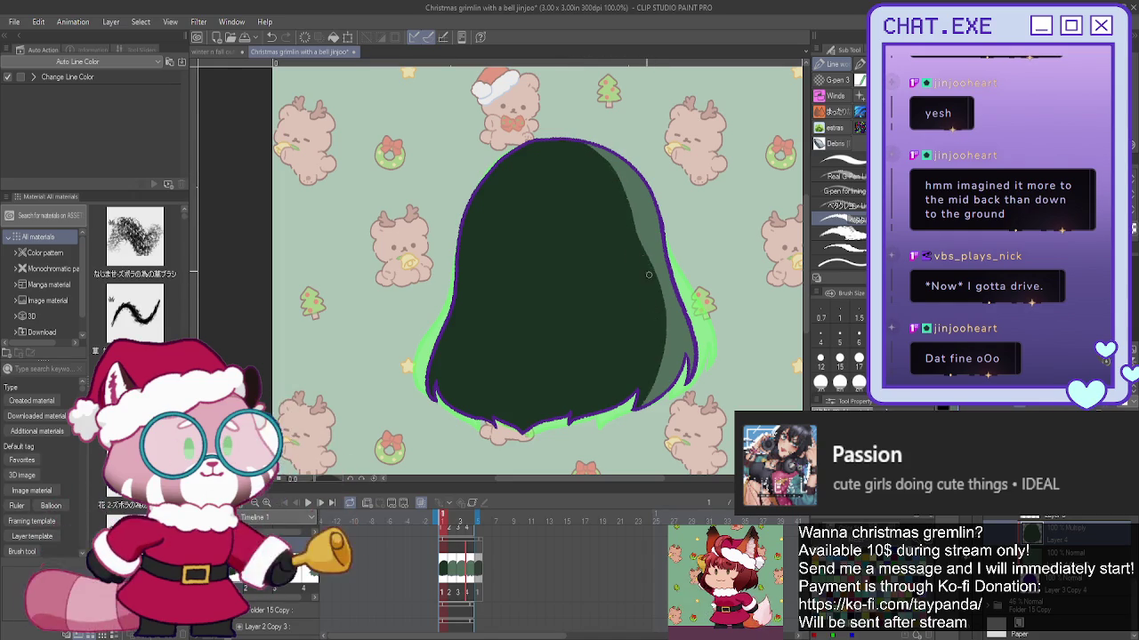
drag(625, 194, 641, 247)
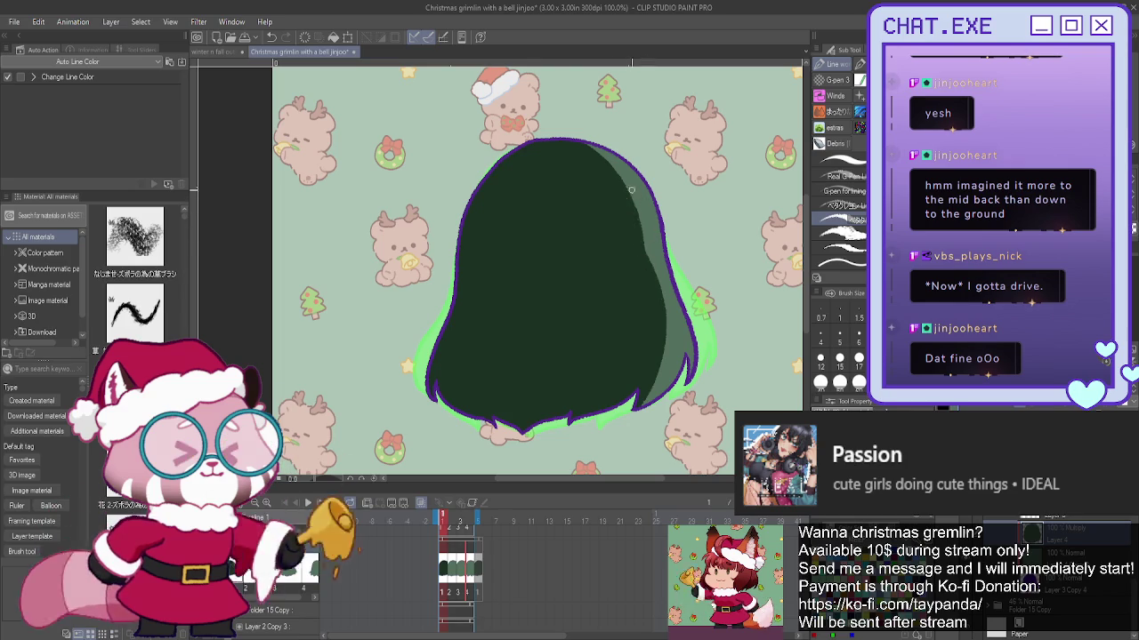
mouse_move(590, 142)
mouse_down()
mouse_move(628, 180)
mouse_move(665, 294)
mouse_up()
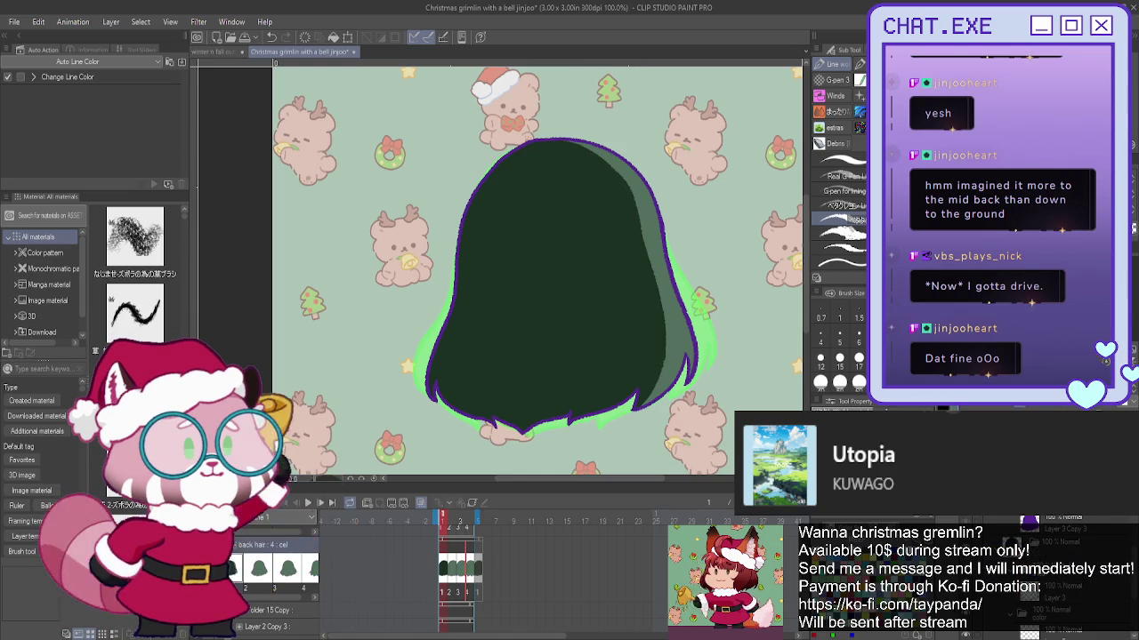
- On frame 2, fill the hair dark green and pen over the right edge, leaving a thin light strip
key(Right)
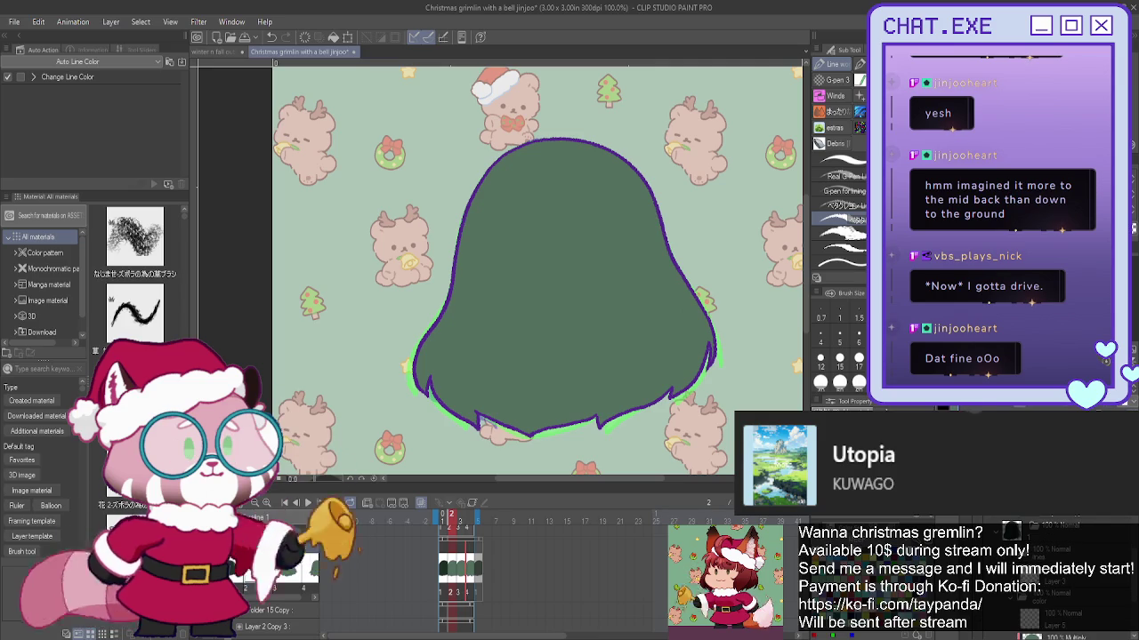
click(605, 156)
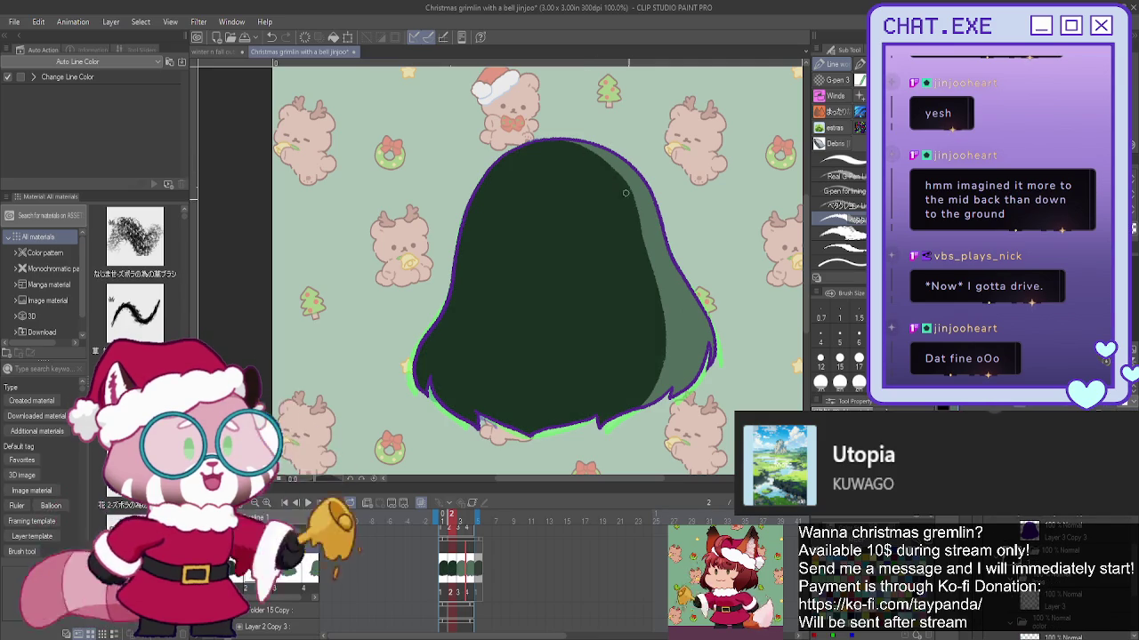
drag(636, 209, 668, 374)
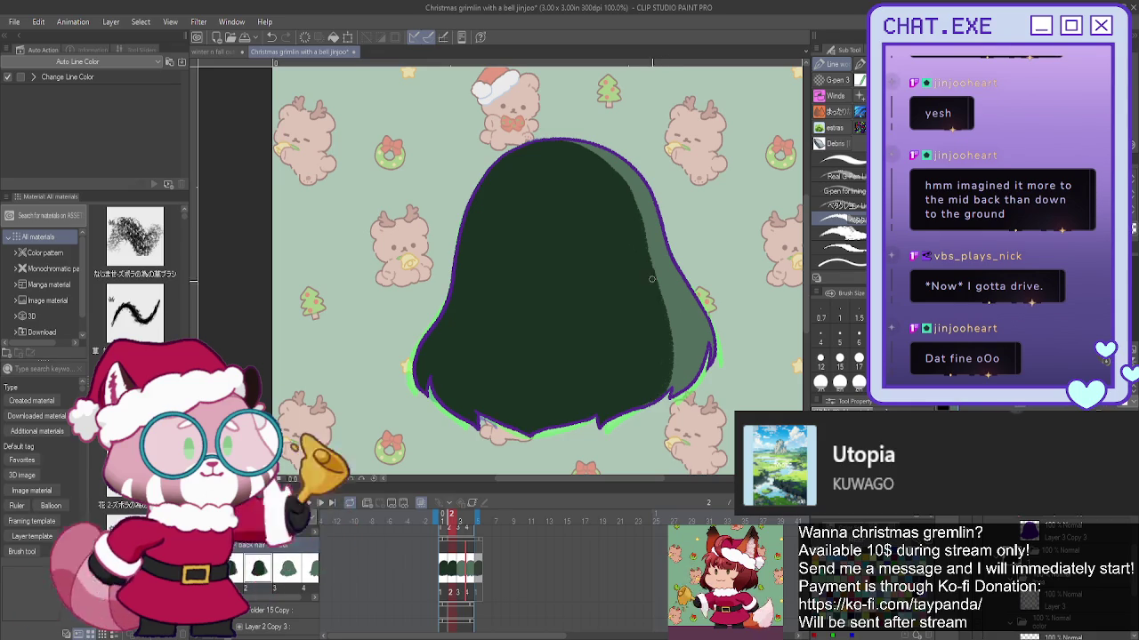
drag(668, 381, 664, 334)
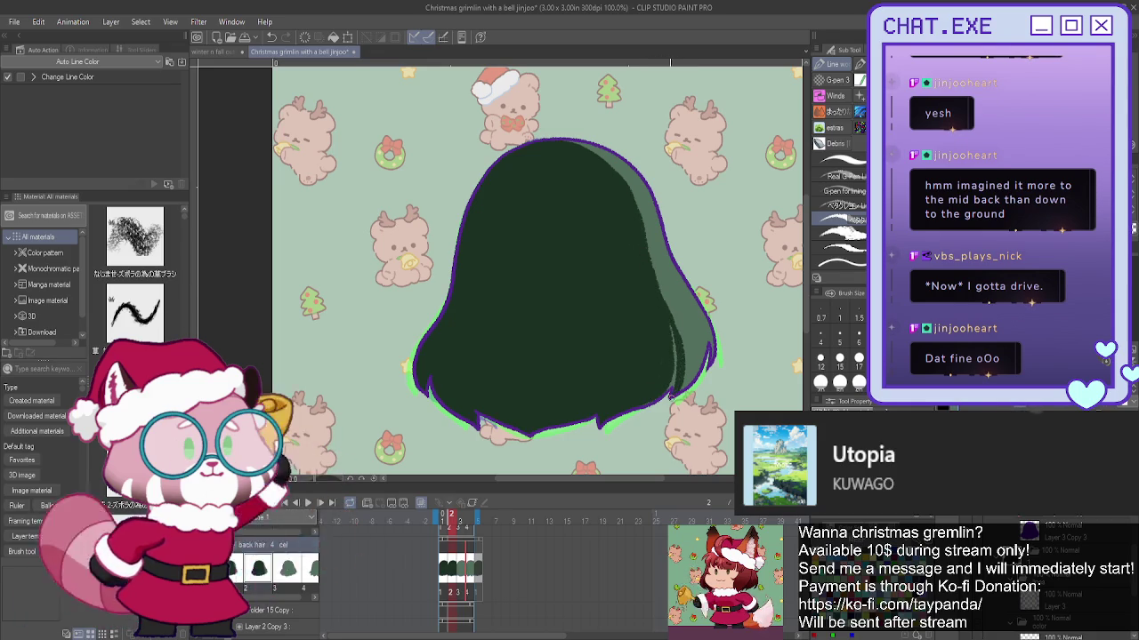
drag(668, 313, 683, 362)
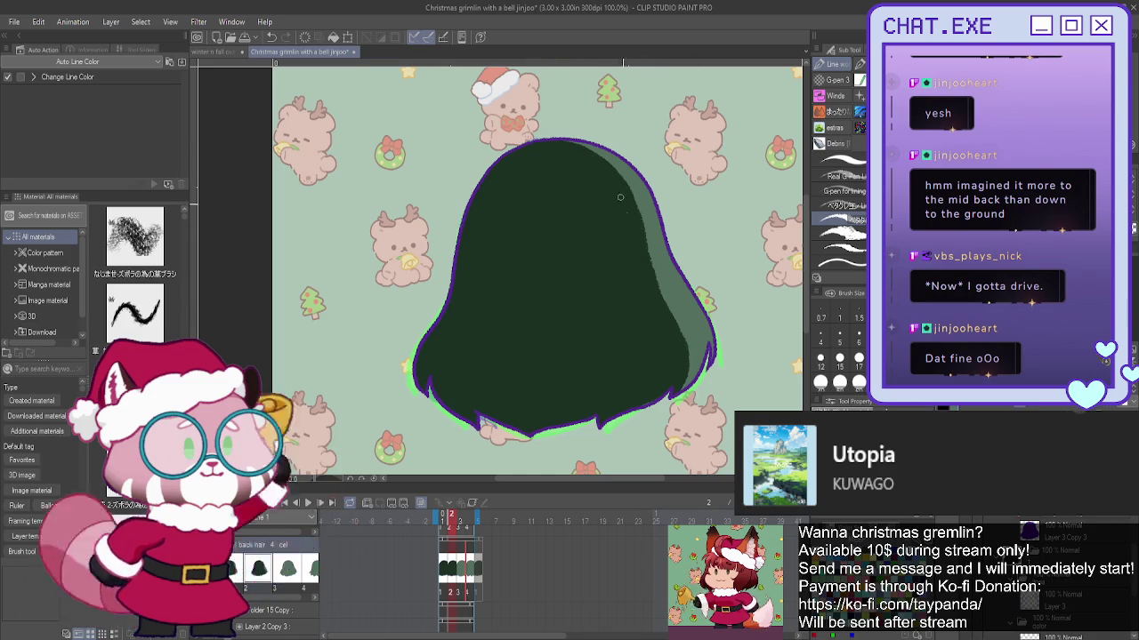
scroll(1059, 551, up, 2)
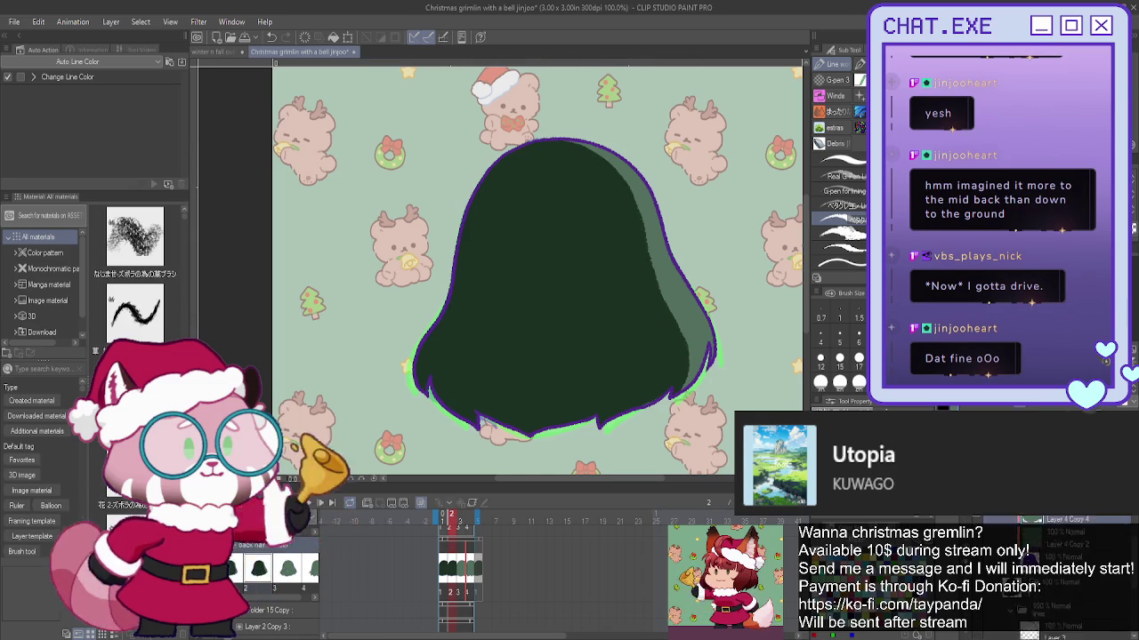
click(1110, 556)
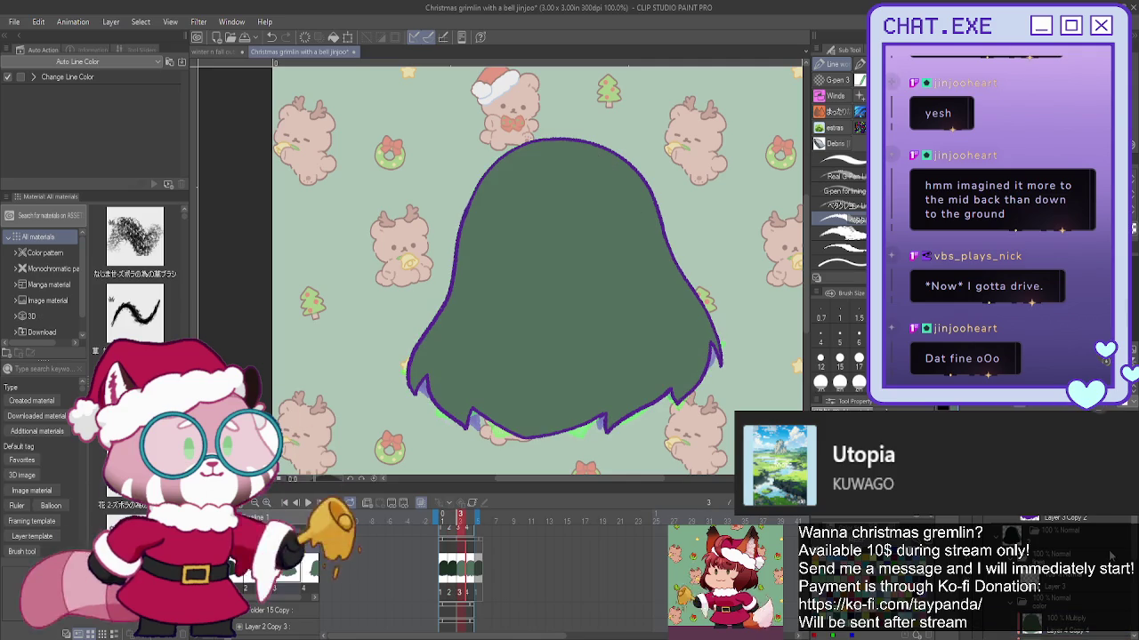
- Fill the frame 3 hair cel dark green and shade its right edge, leaving lighter streaks
click(1103, 542)
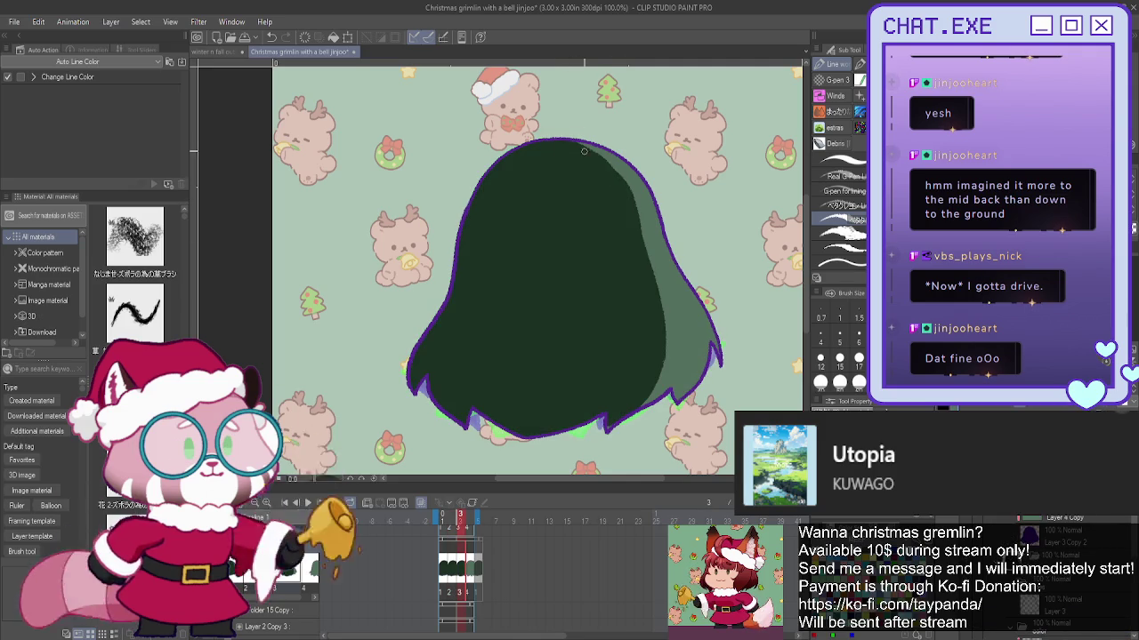
drag(623, 176, 678, 380)
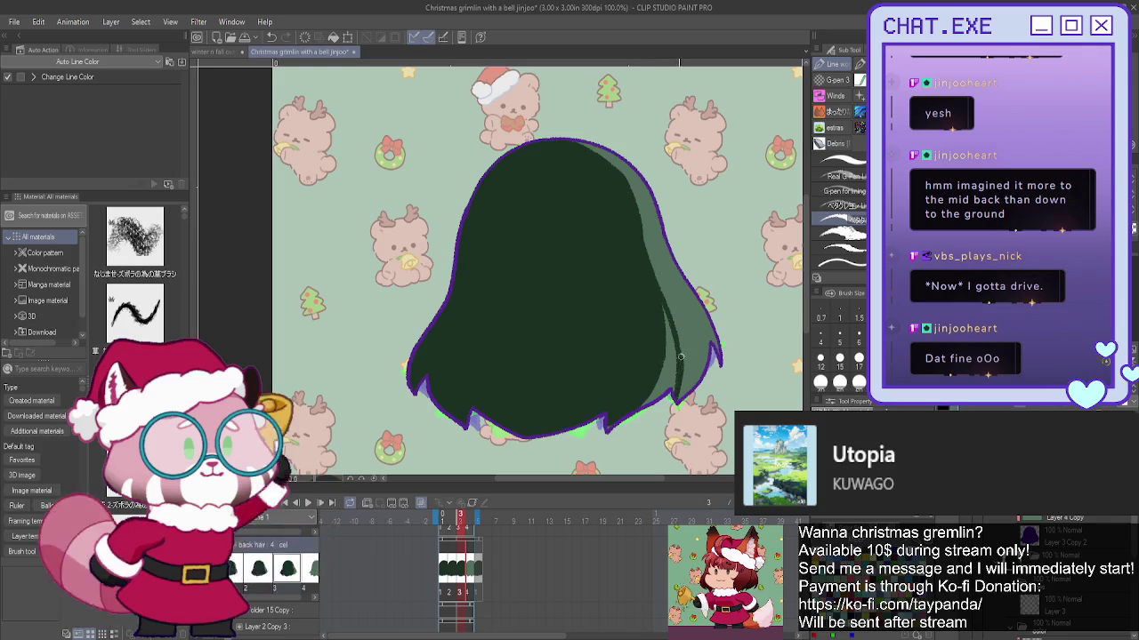
drag(667, 312, 665, 400)
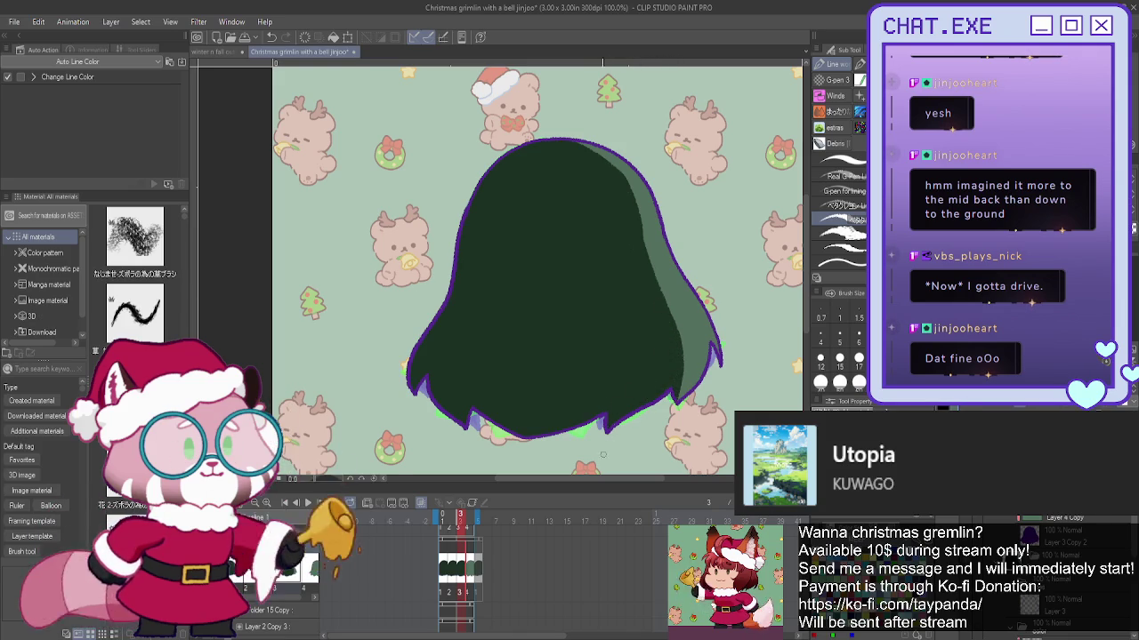
drag(681, 327, 677, 388)
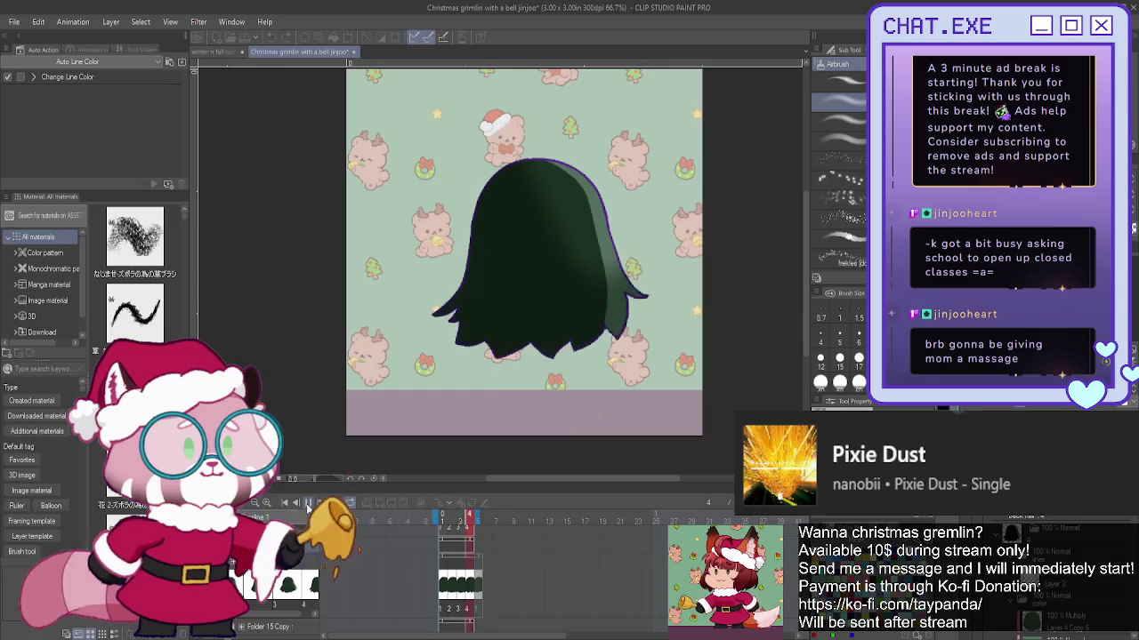
- Play and stop the hair animation, then check frames 4 and 3
click(309, 504)
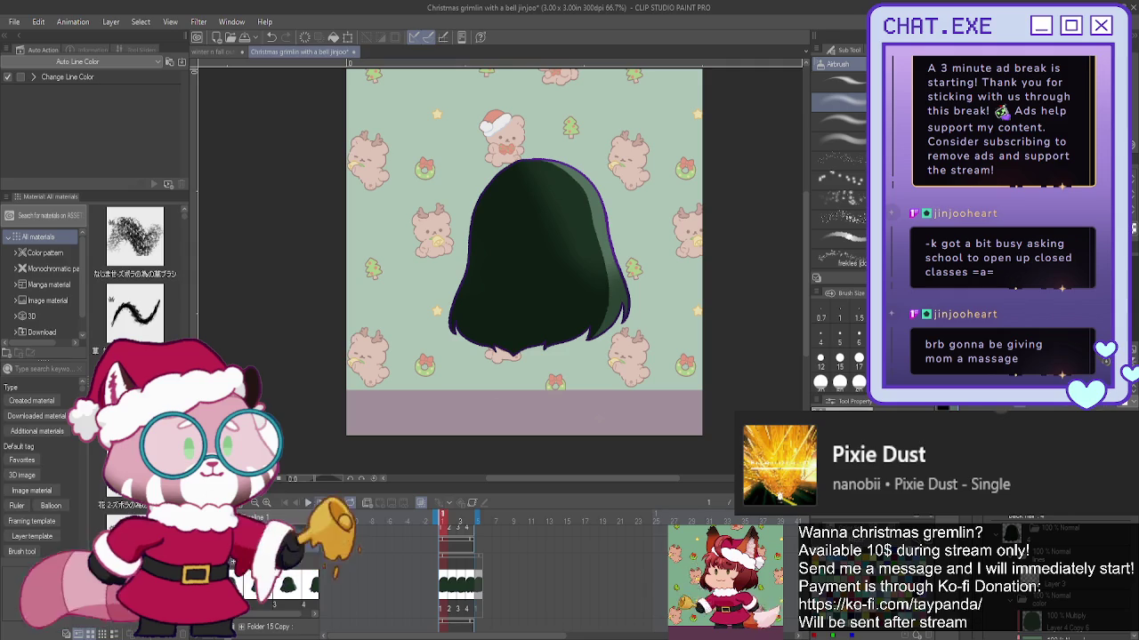
click(309, 504)
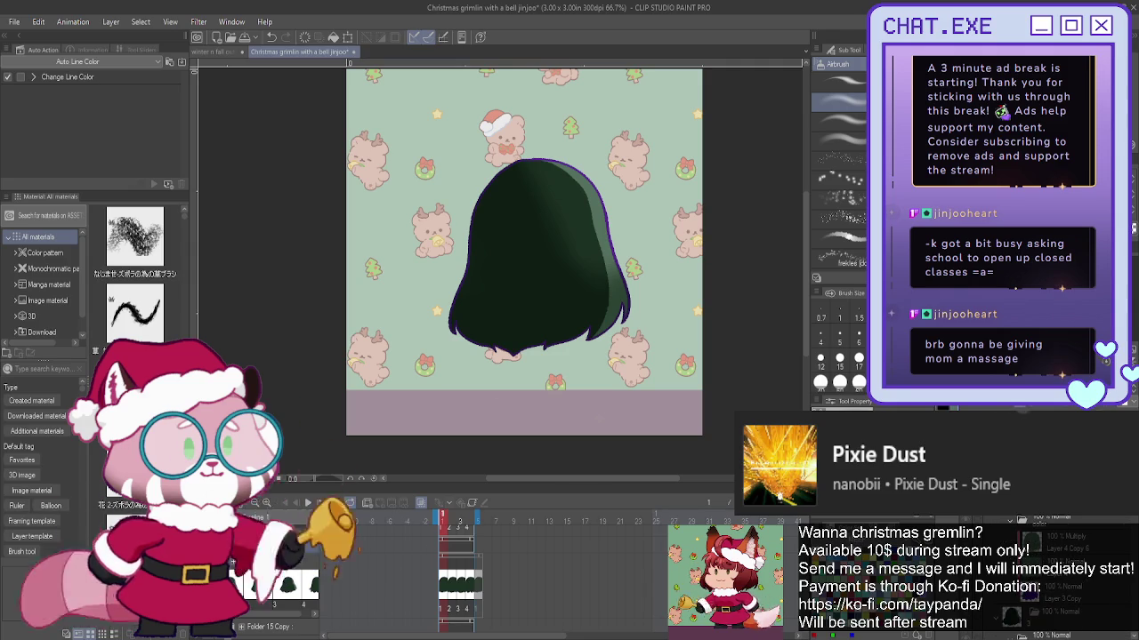
key(Right)
key(Right)
key(Right)
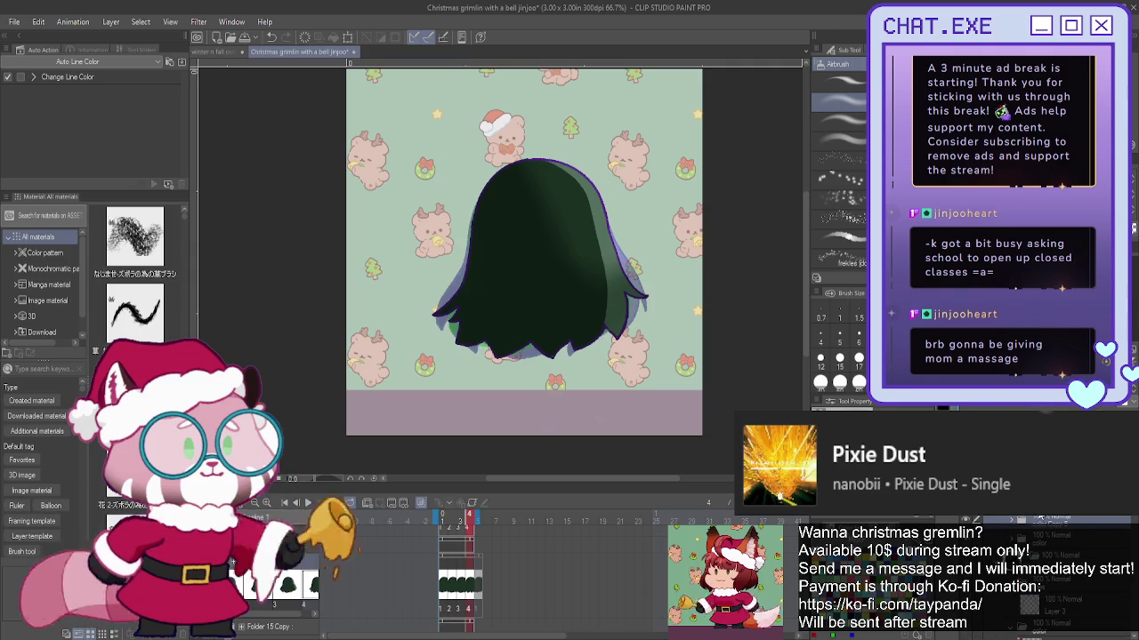
click(1048, 519)
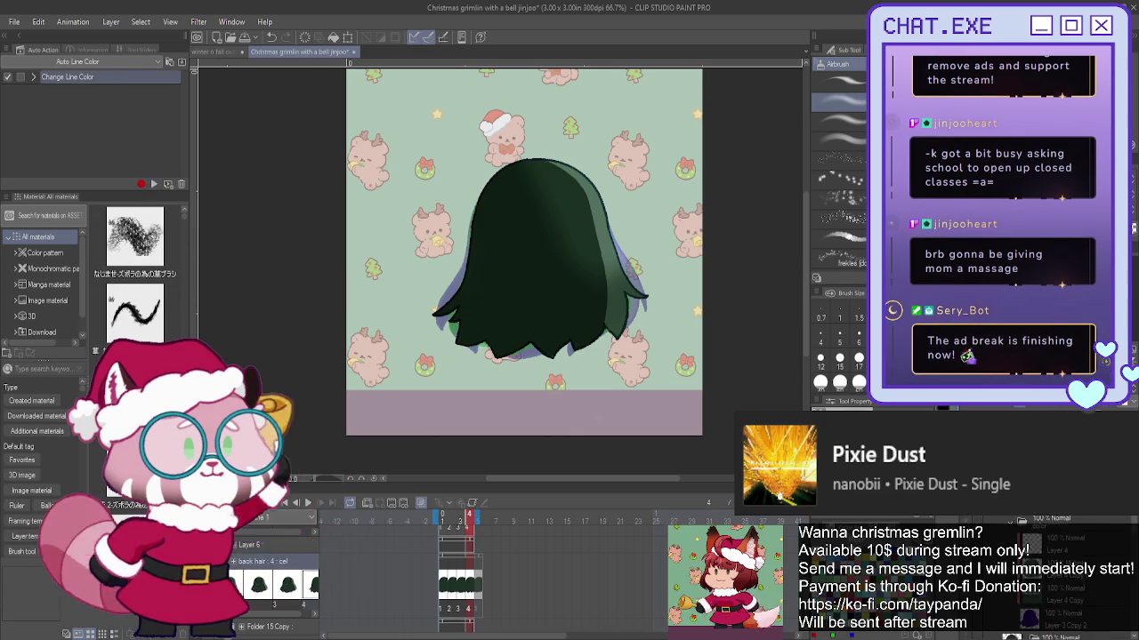
key(Left)
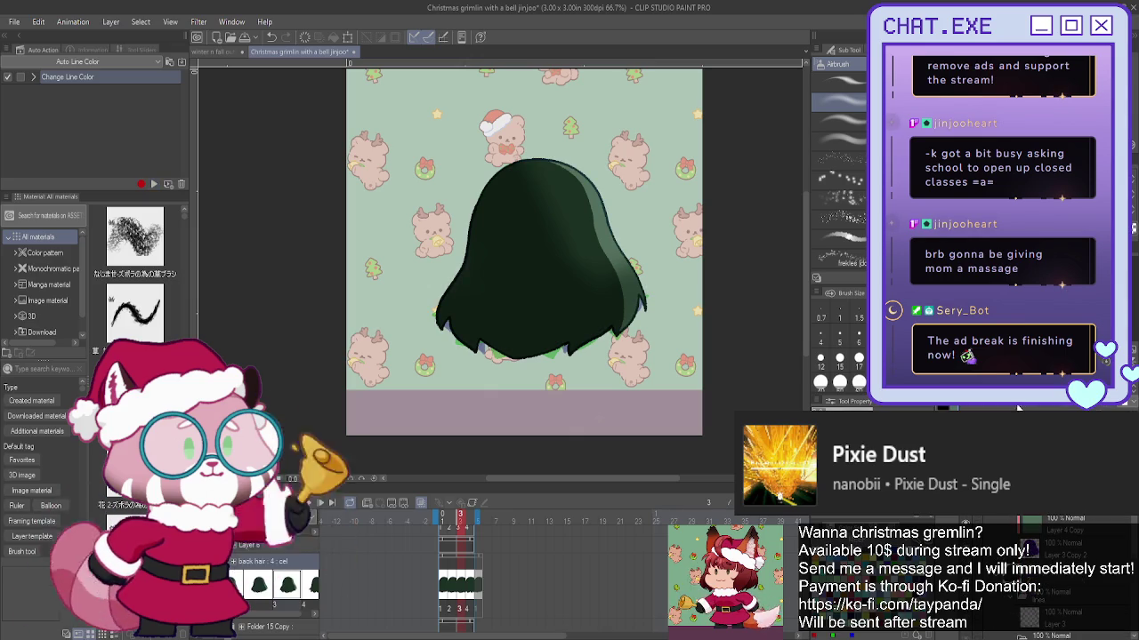
- Review frames 2 and 1, toggling the back hair layers and hiding the purple outline
click(1025, 534)
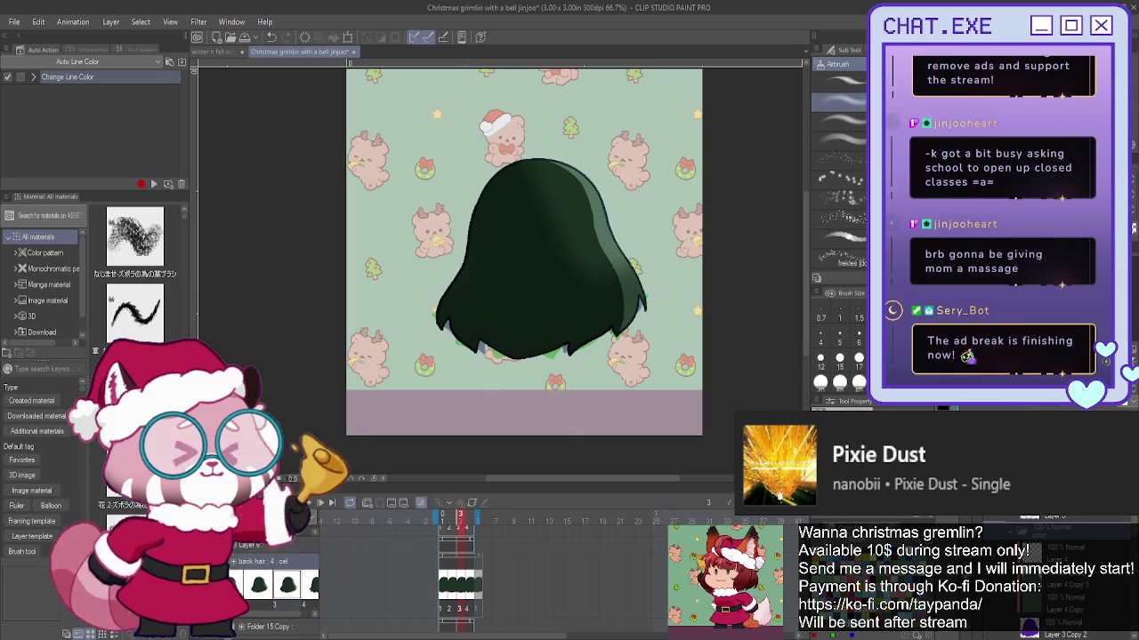
click(1023, 532)
click(997, 539)
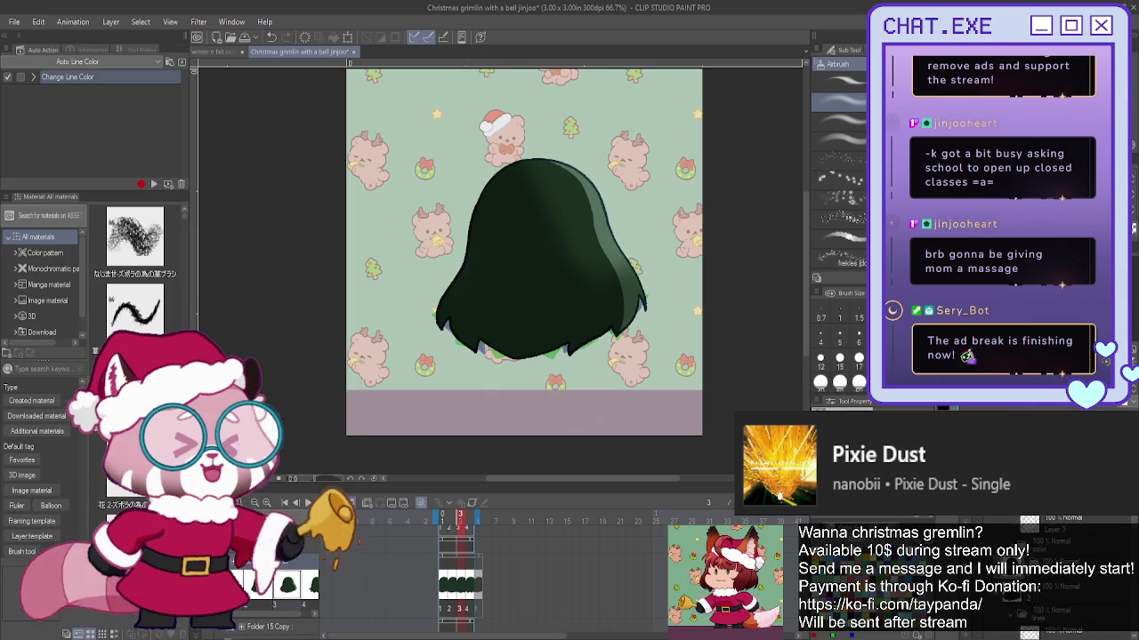
click(997, 539)
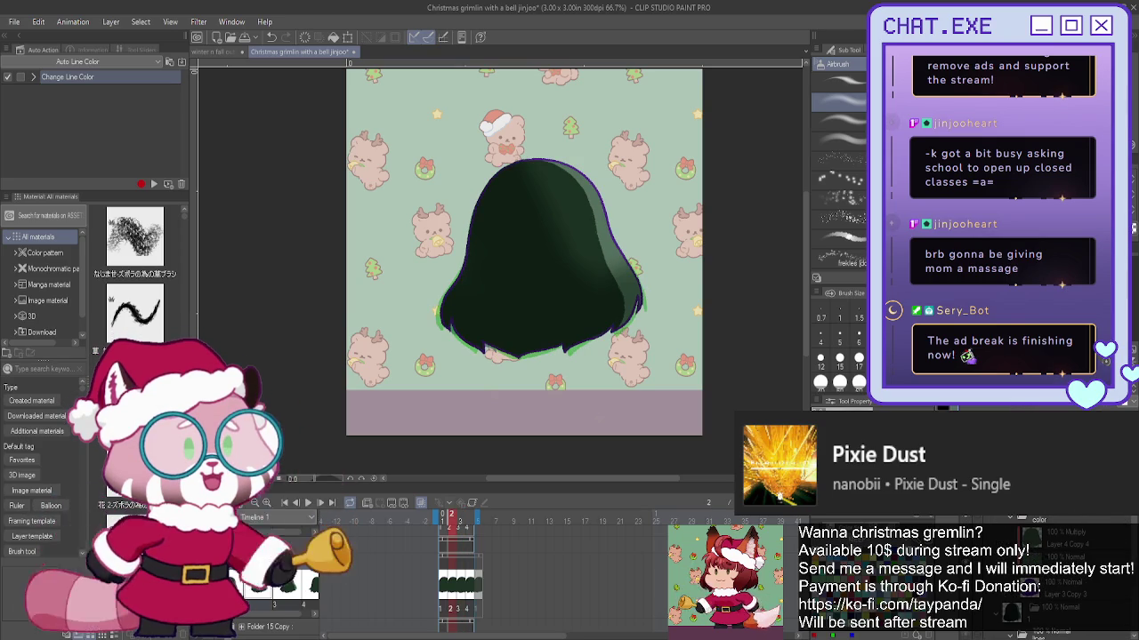
click(1023, 544)
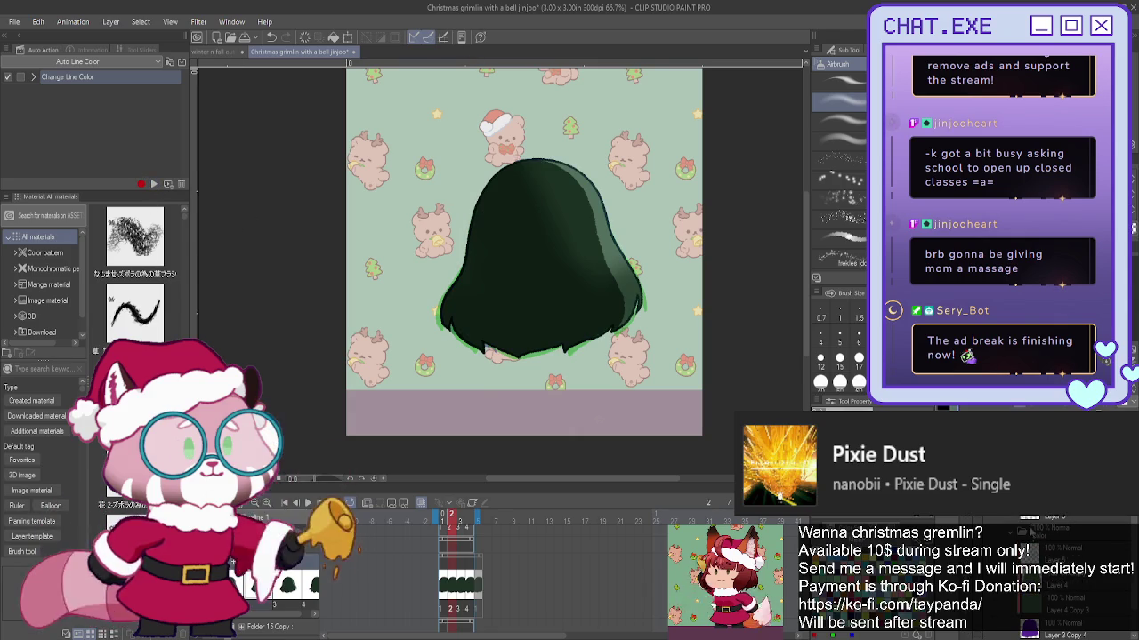
key(Left)
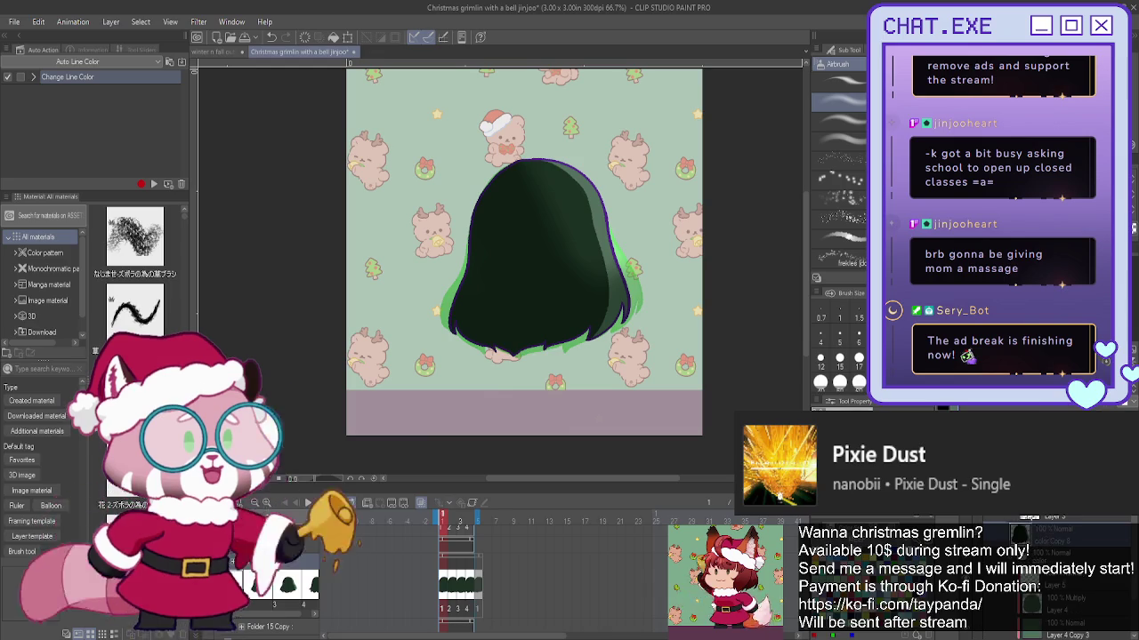
click(154, 184)
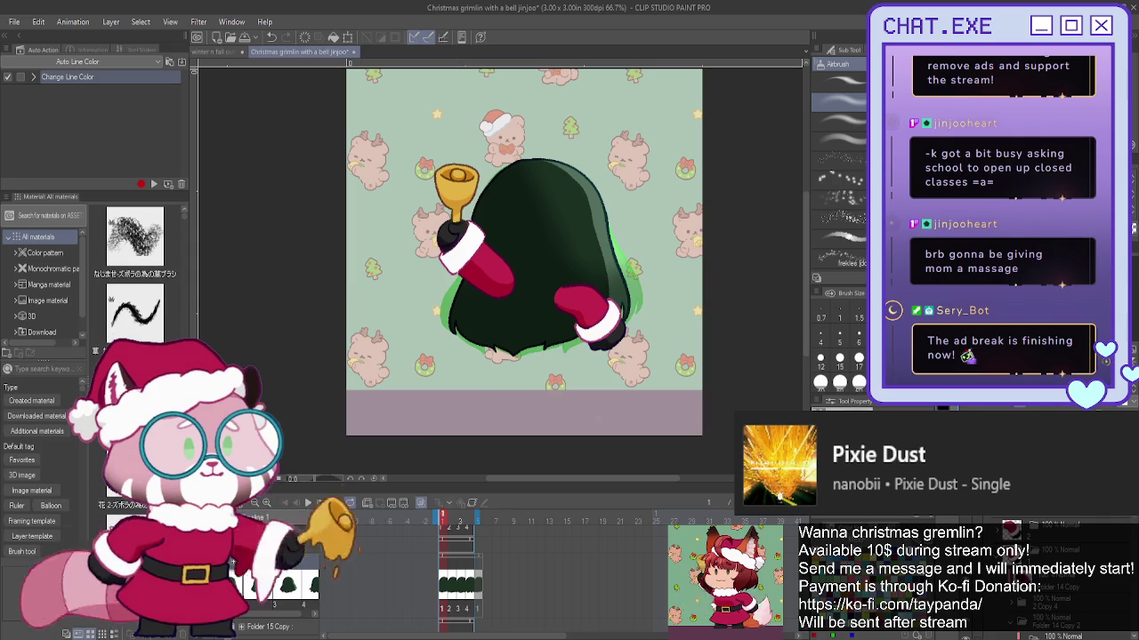
- Undo twice to restore the full Santa character, then zoom in on the face
key(ctrl+z)
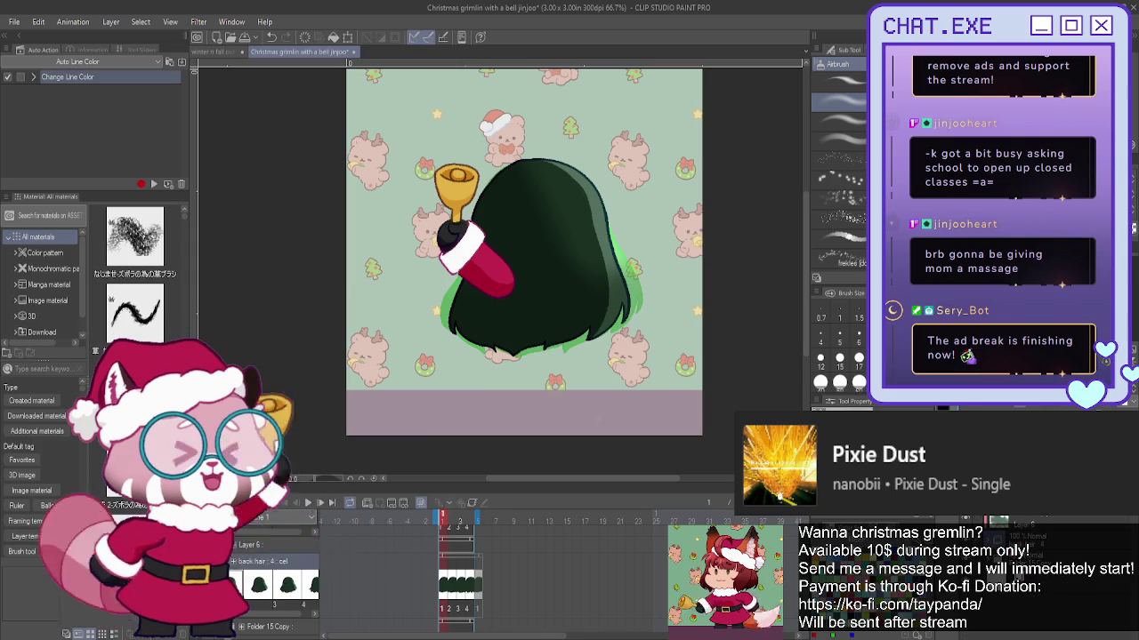
key(ctrl+z)
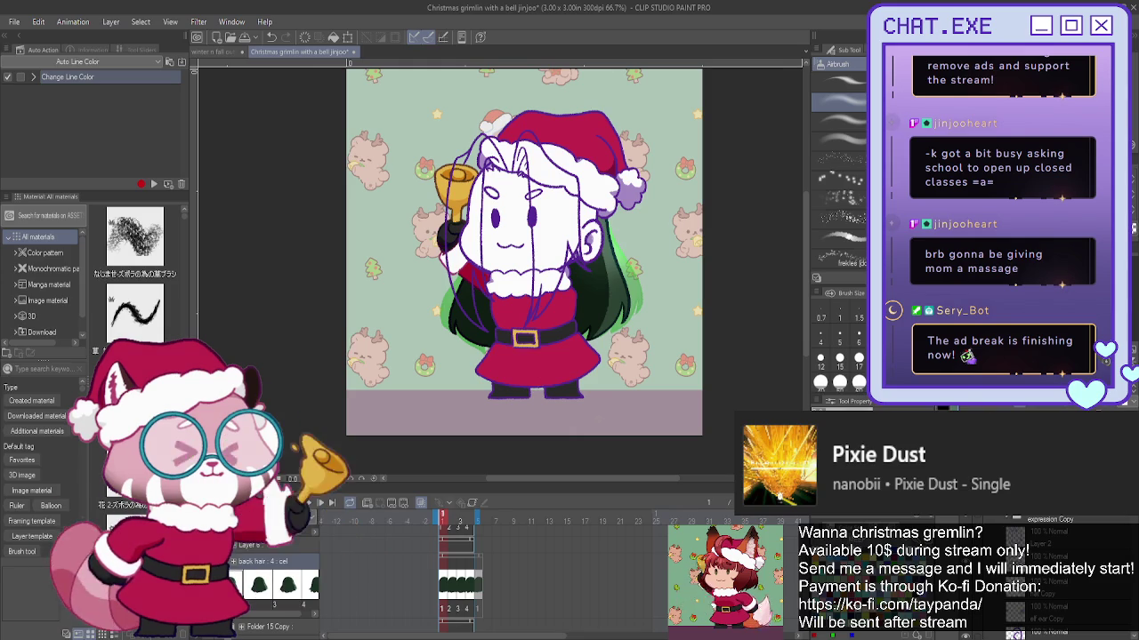
key(o)
scroll(552, 190, up, 1)
scroll(550, 189, up, 1)
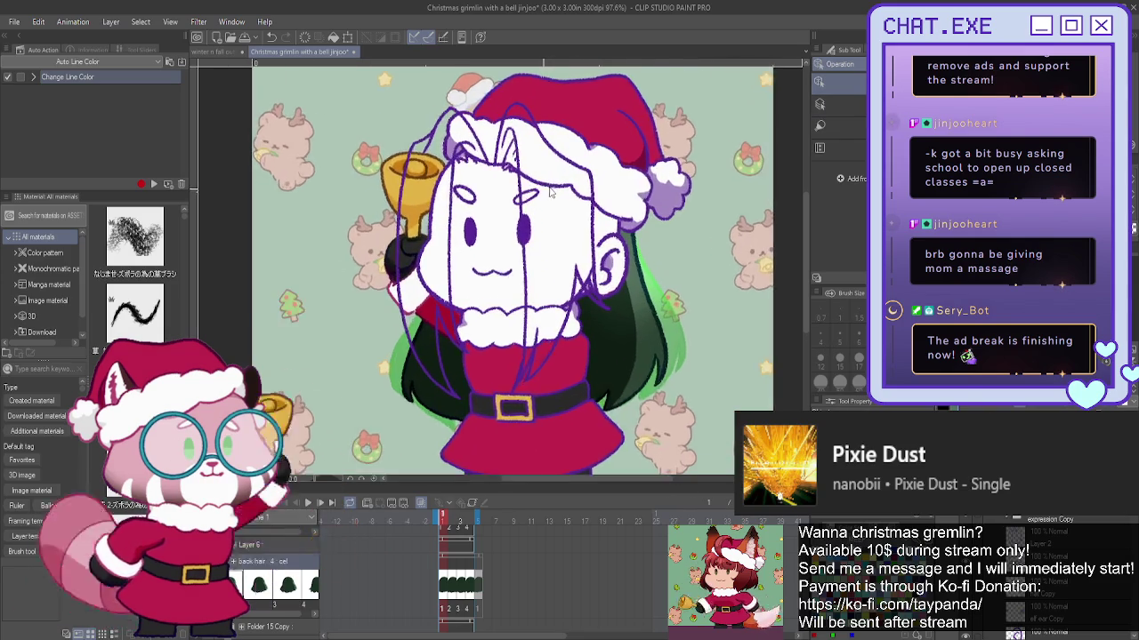
scroll(547, 186, up, 2)
scroll(544, 183, up, 1)
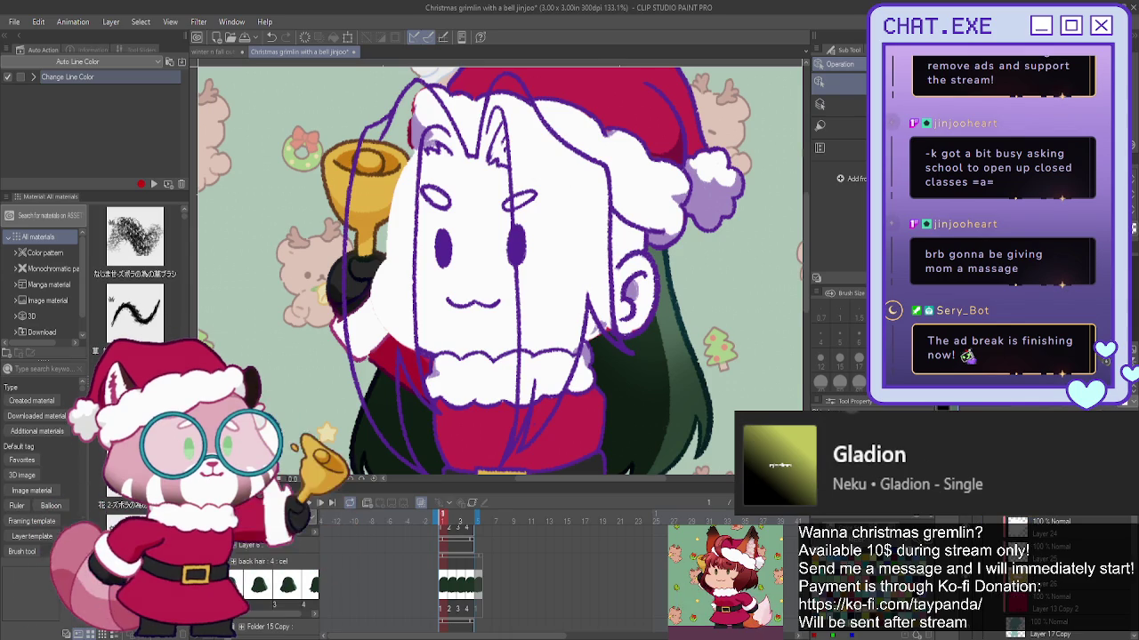
- Paint red over the hair strands left of the gremlin's face with the brush
scroll(1023, 578, up, 2)
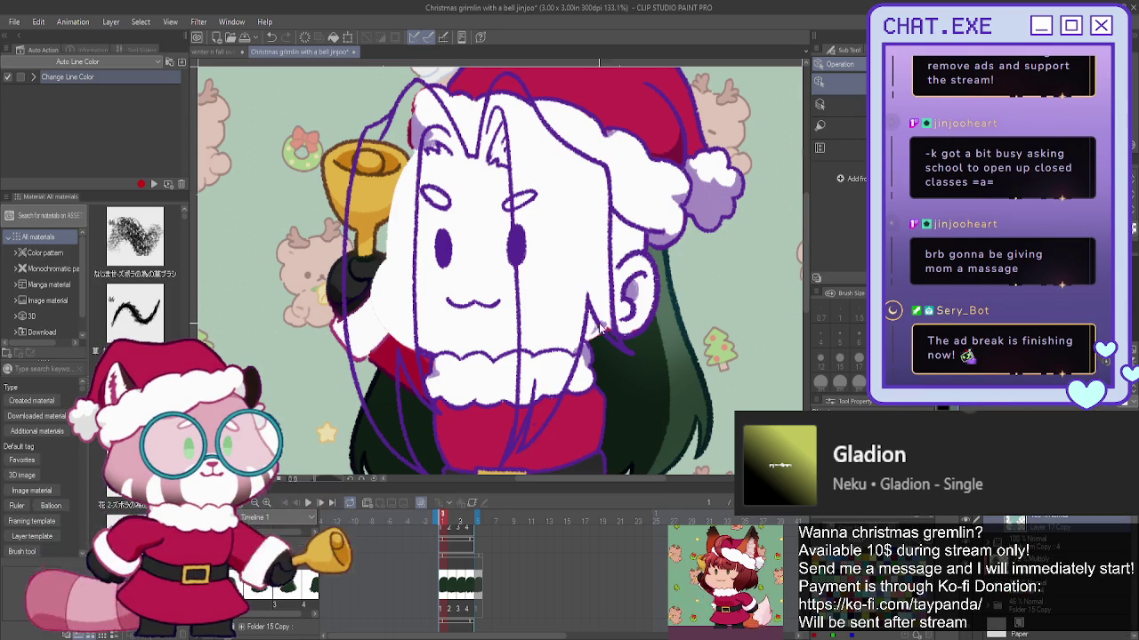
key(p)
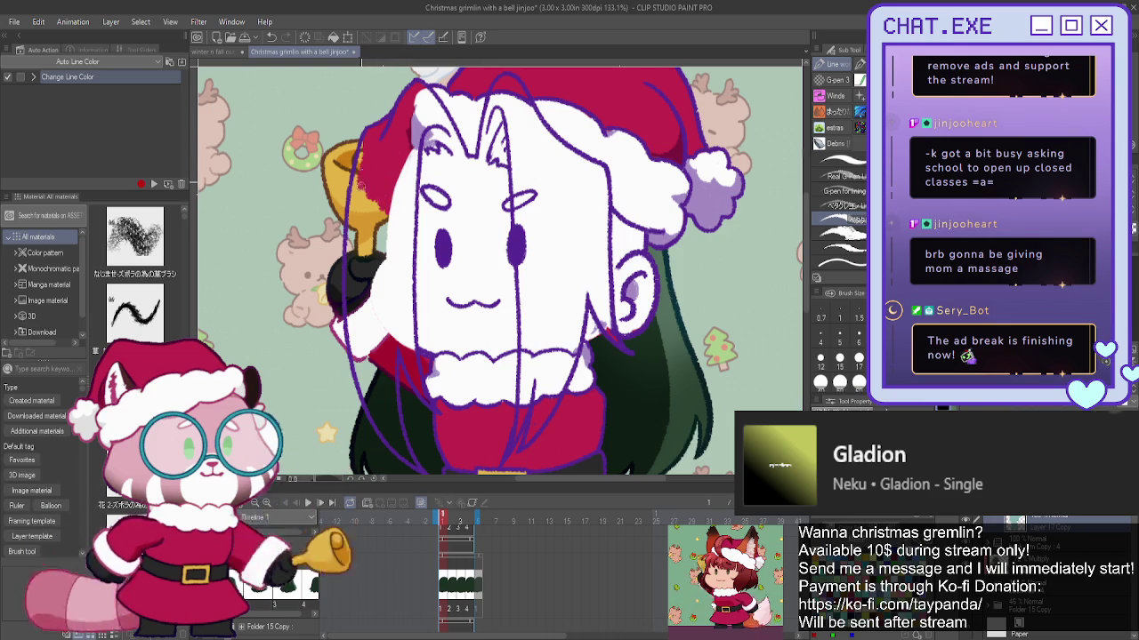
drag(351, 239, 363, 183)
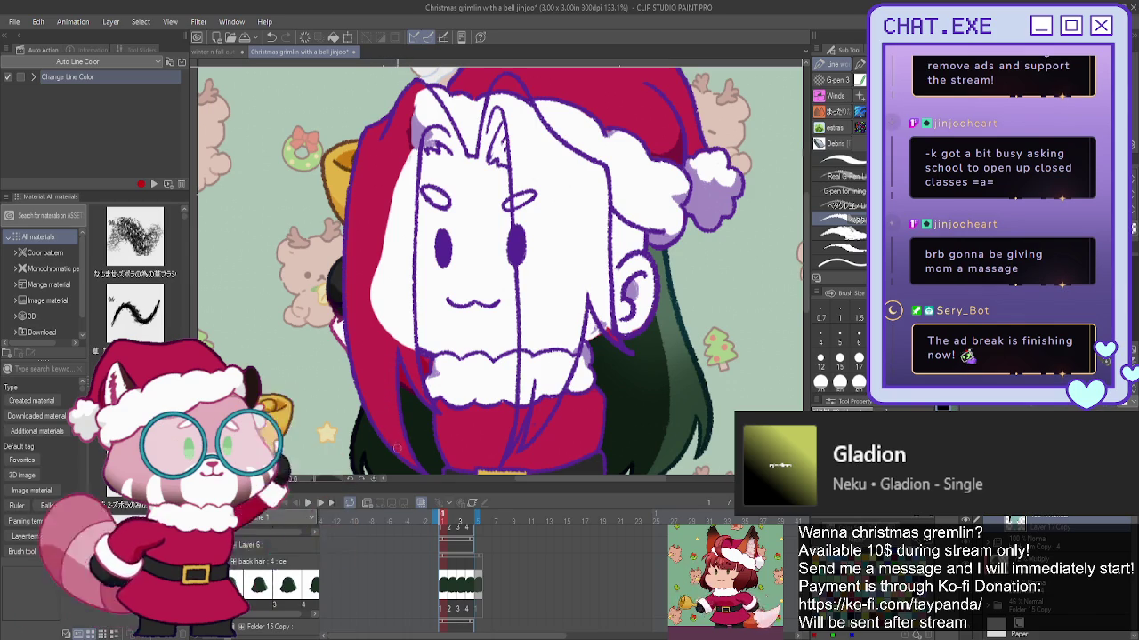
- Select the hair artwork's layer using the Object tool
scroll(376, 405, down, 1)
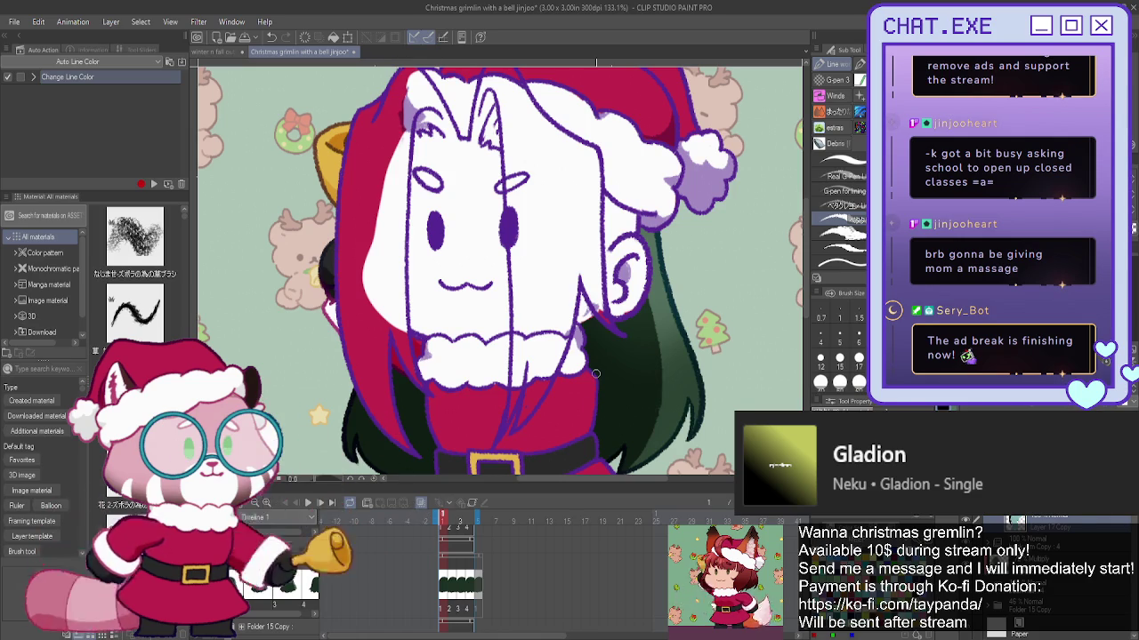
key(o)
click(548, 327)
click(551, 336)
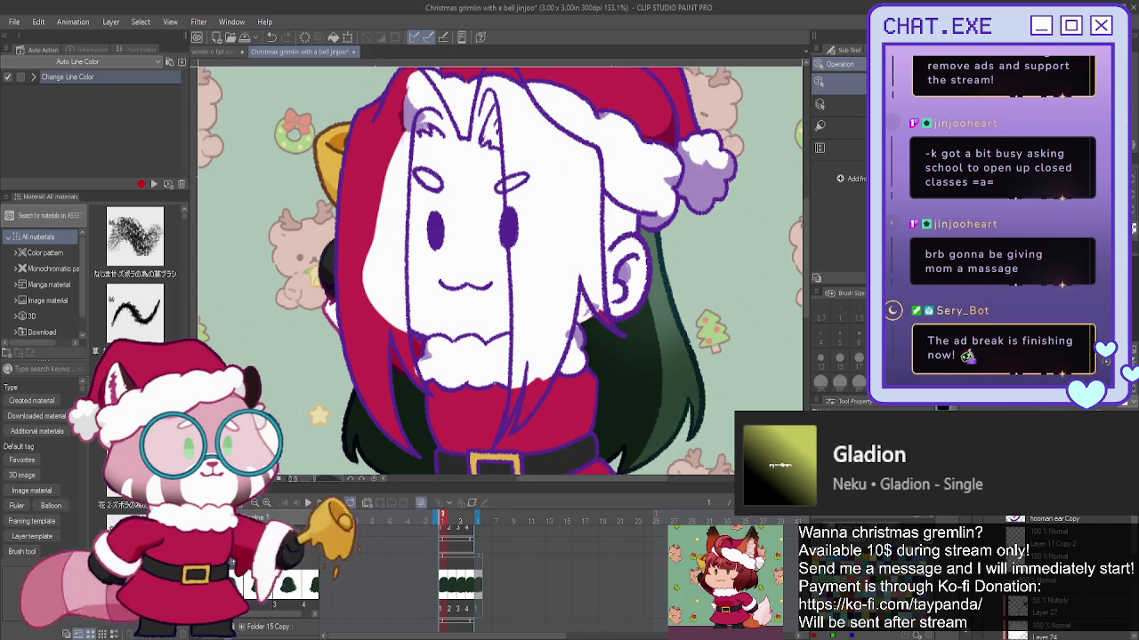
- Brush white over the red at the hair's lower left edge
key(p)
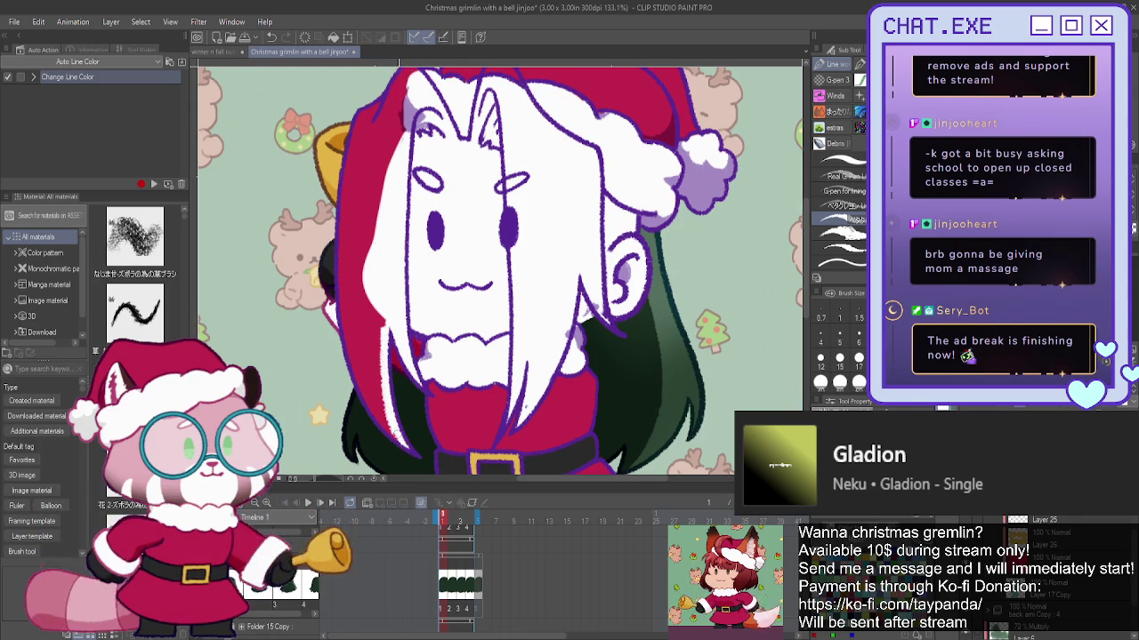
drag(356, 329, 380, 353)
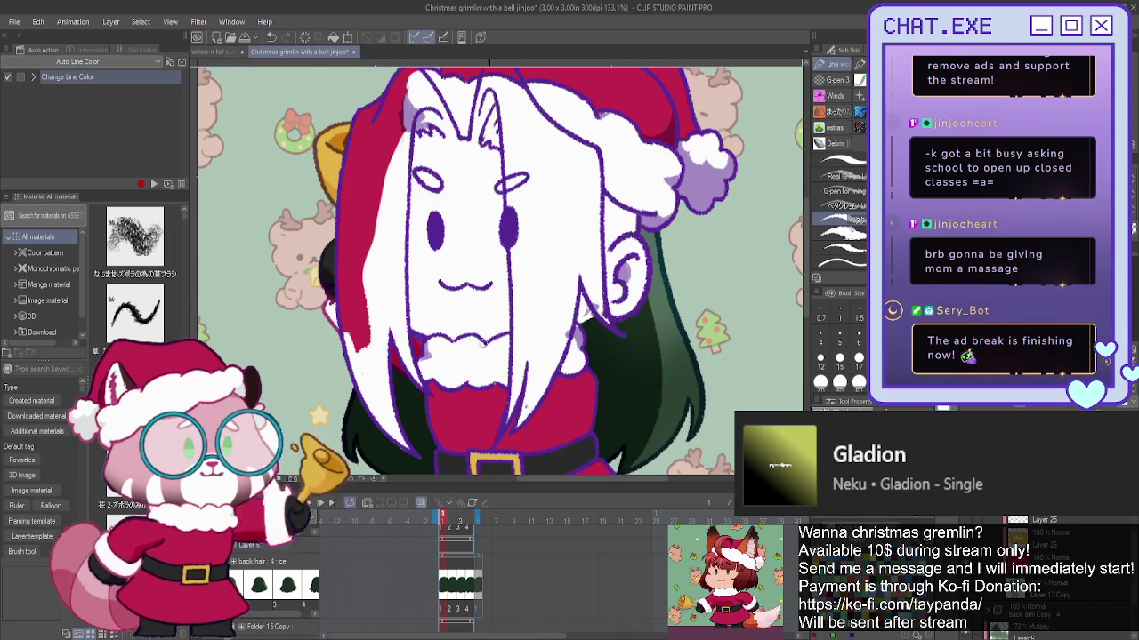
scroll(566, 176, up, 1)
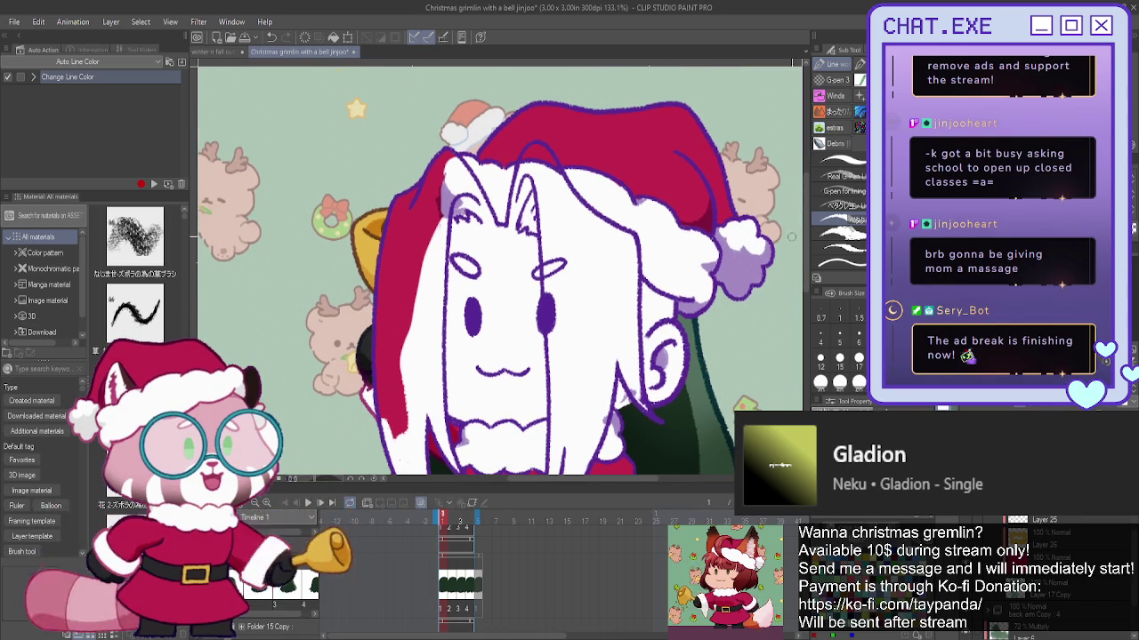
- Zoom in and brush white over the red strip running down the hair's left side
scroll(567, 175, up, 1)
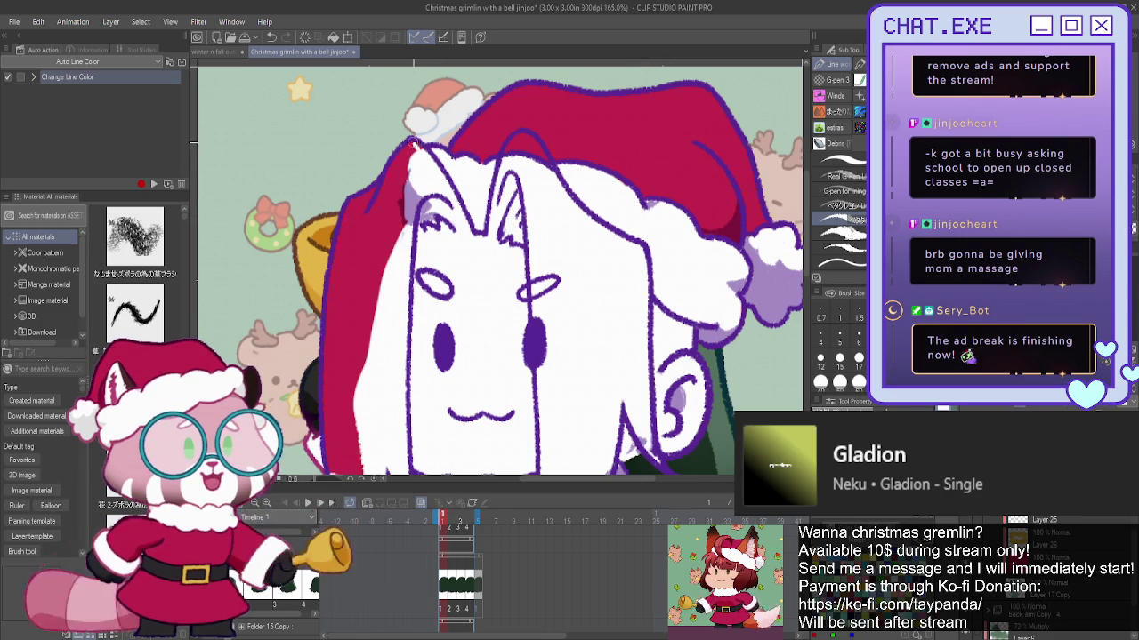
mouse_move(526, 140)
mouse_down()
mouse_move(544, 157)
mouse_move(513, 140)
mouse_up()
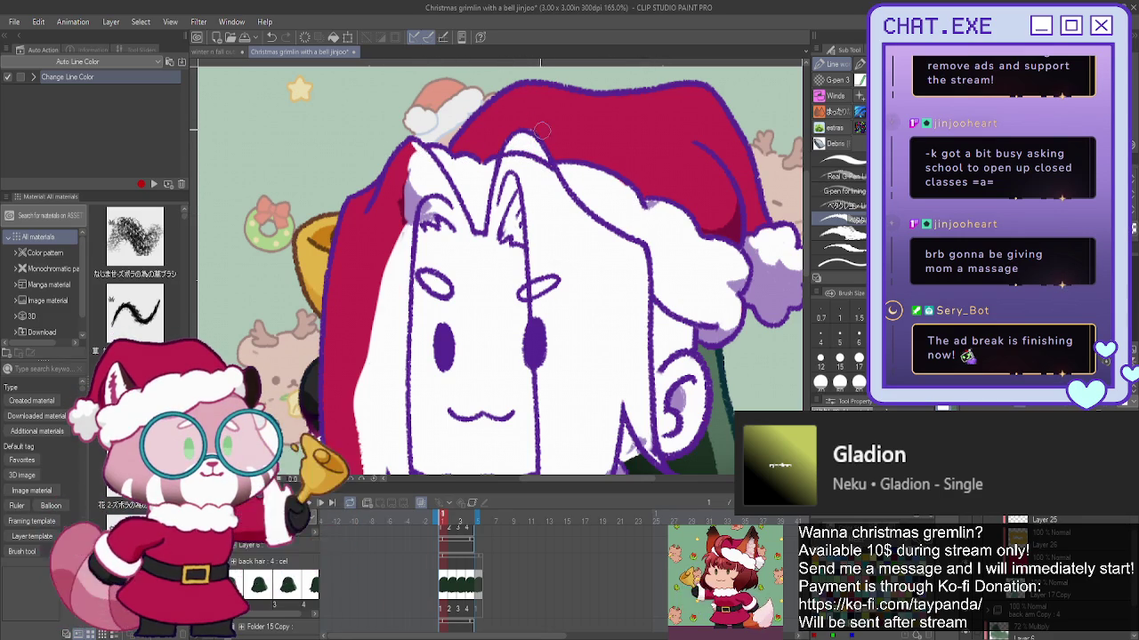
mouse_move(411, 189)
mouse_down()
mouse_move(375, 197)
mouse_move(338, 260)
mouse_move(388, 182)
mouse_up()
drag(391, 233, 405, 161)
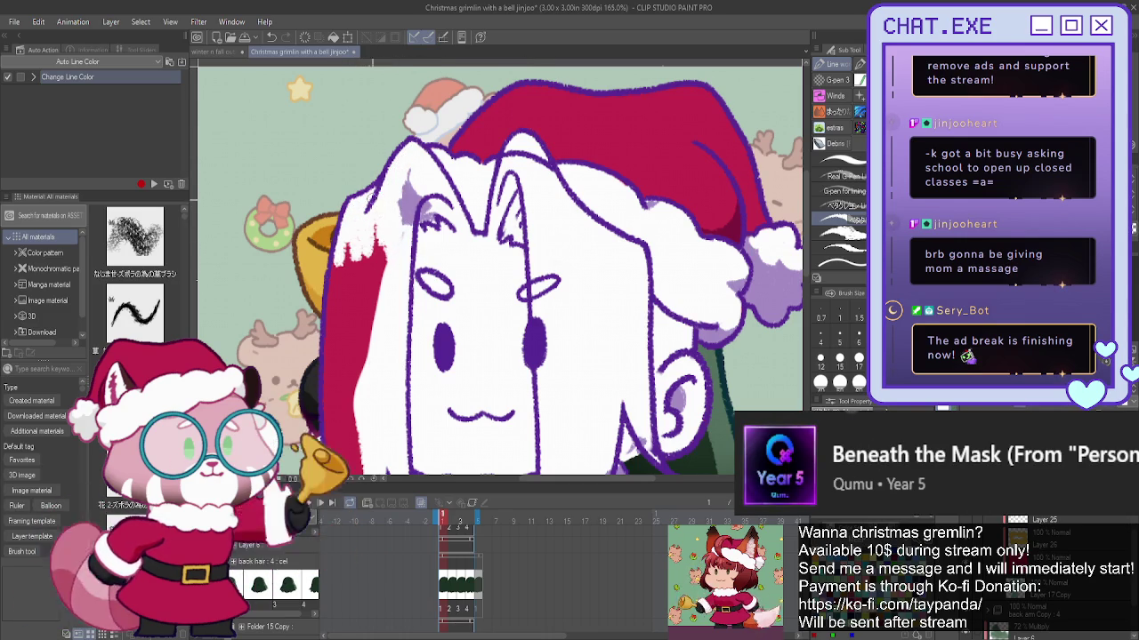
drag(356, 203, 370, 293)
mouse_move(365, 249)
mouse_down()
mouse_move(349, 327)
mouse_move(331, 264)
mouse_move(354, 380)
mouse_up()
drag(331, 305, 349, 351)
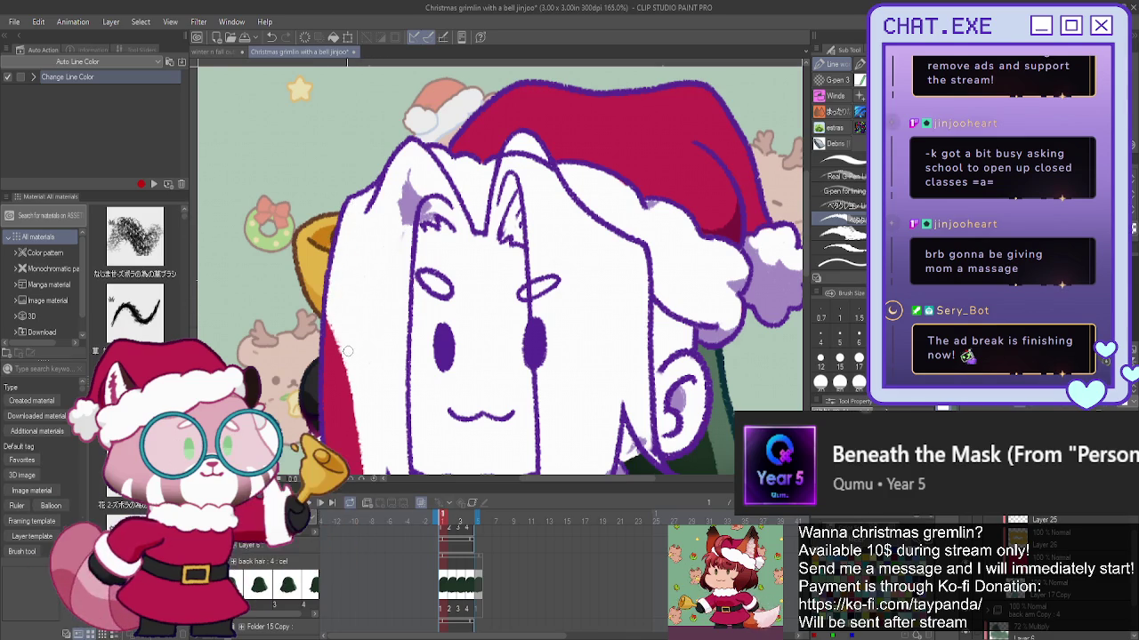
scroll(391, 338, down, 3)
scroll(356, 400, up, 1)
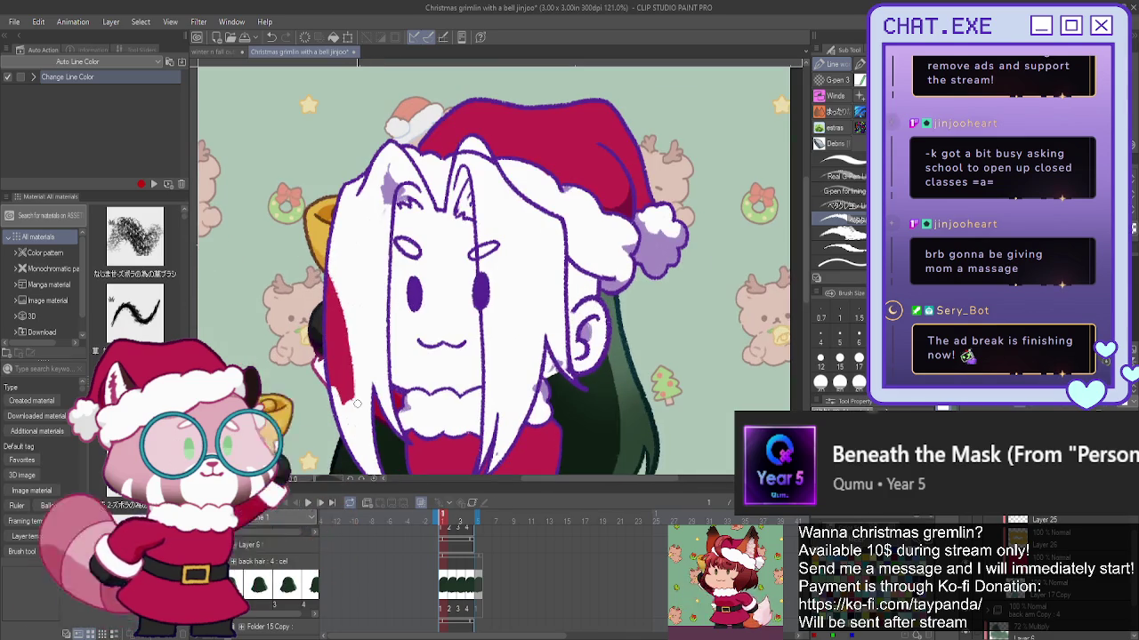
mouse_move(343, 351)
mouse_down()
mouse_move(345, 407)
mouse_move(330, 363)
mouse_move(346, 349)
mouse_up()
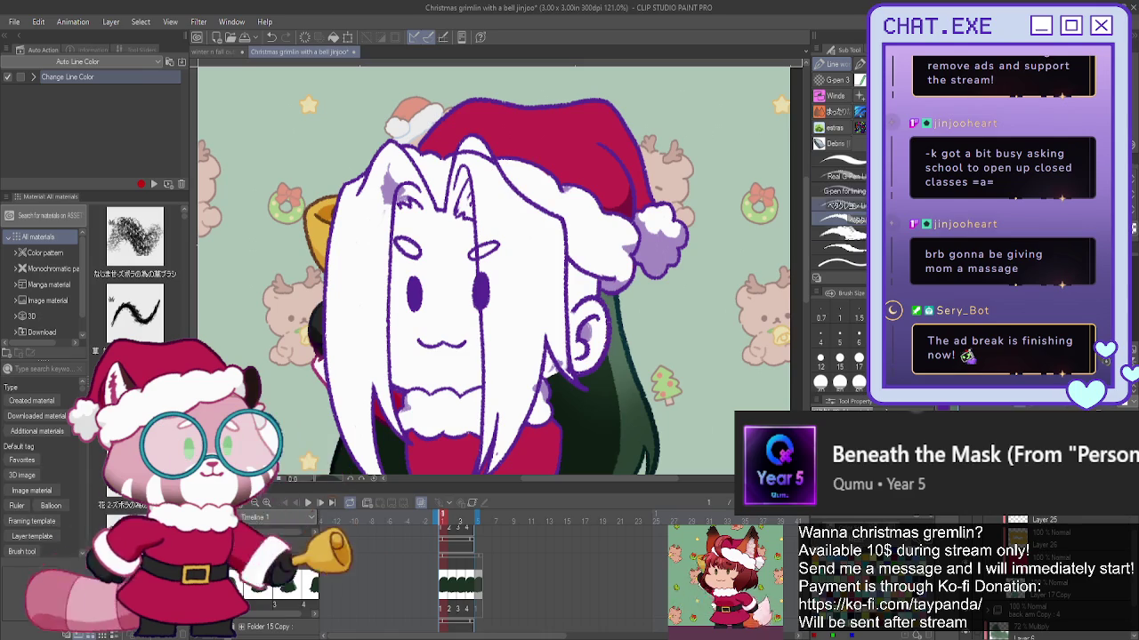
- Select the hair layer with the Object tool and paint the lavender smudge white
key(o)
click(472, 155)
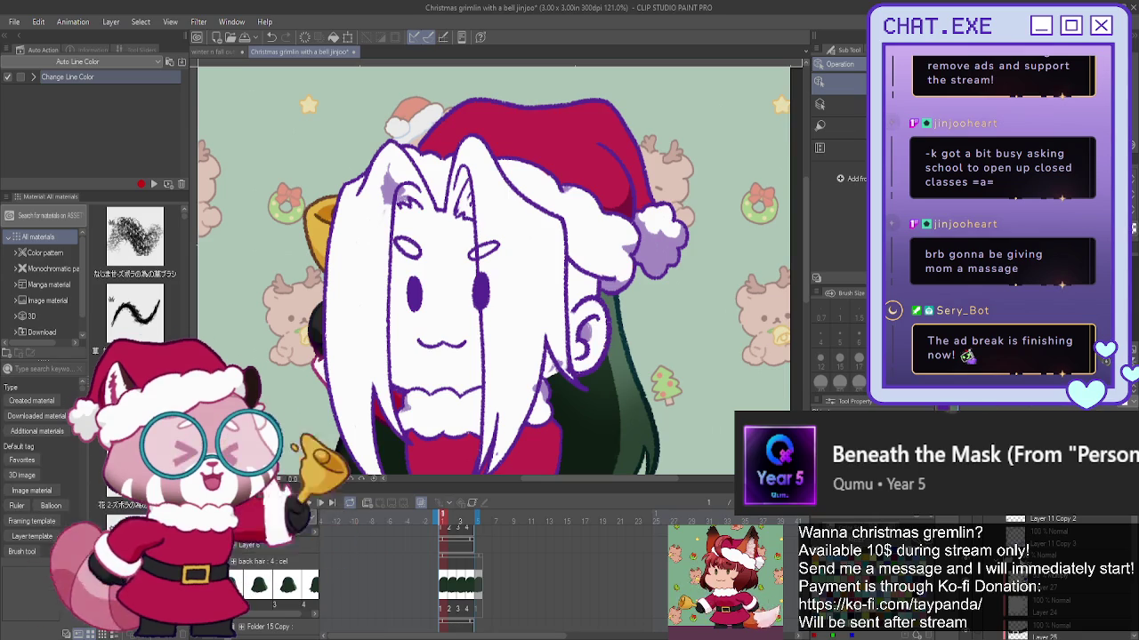
drag(397, 170, 389, 200)
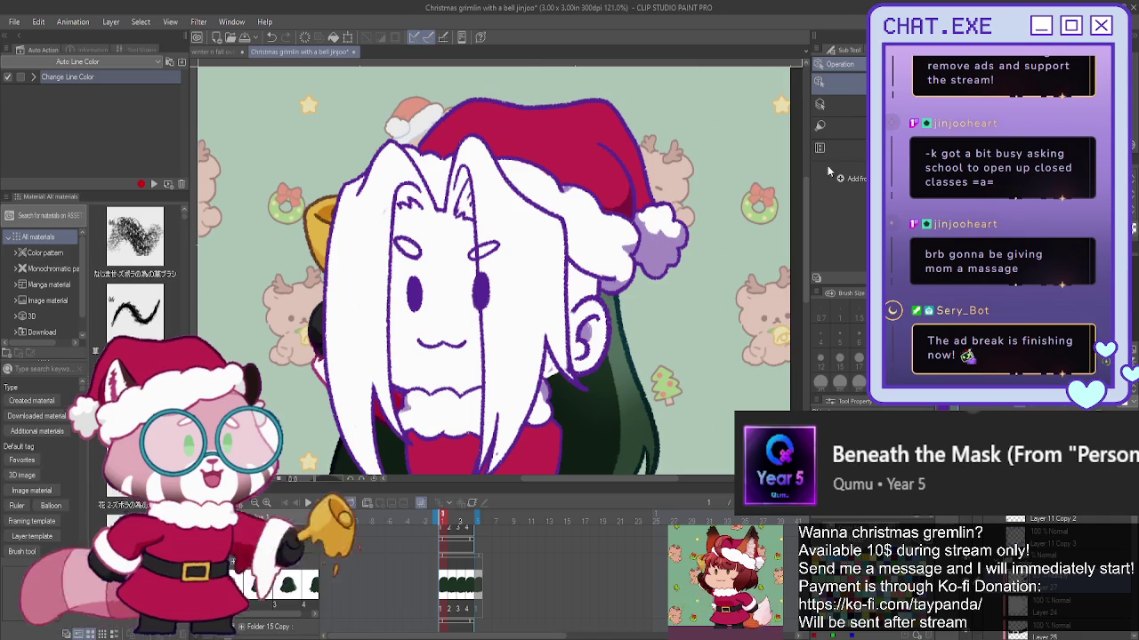
key(b)
click(831, 220)
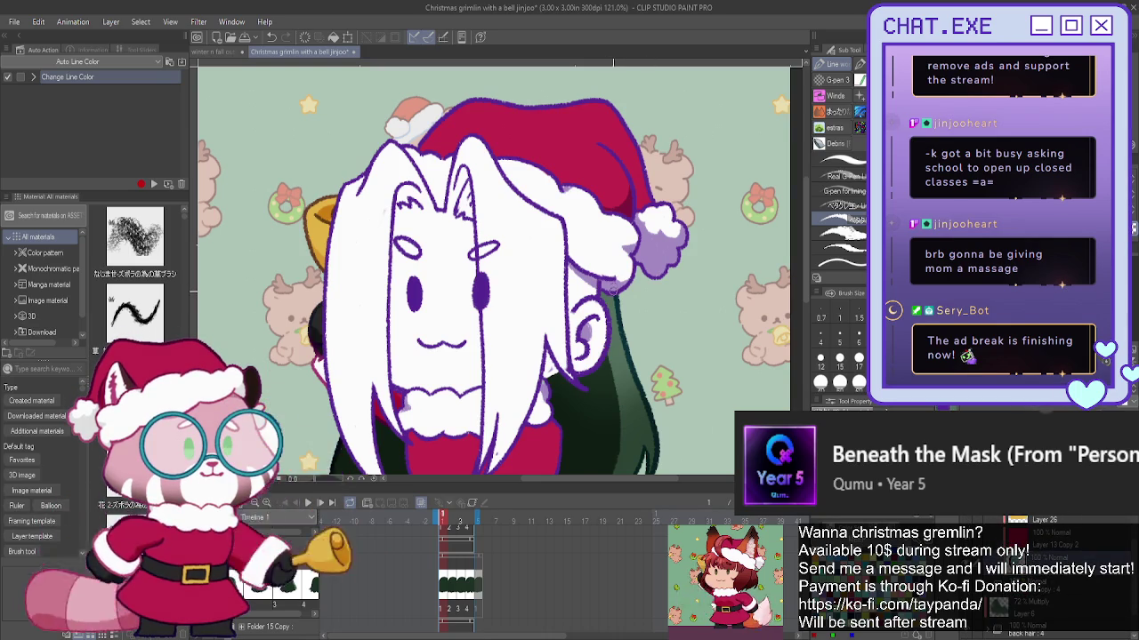
scroll(612, 287, up, 2)
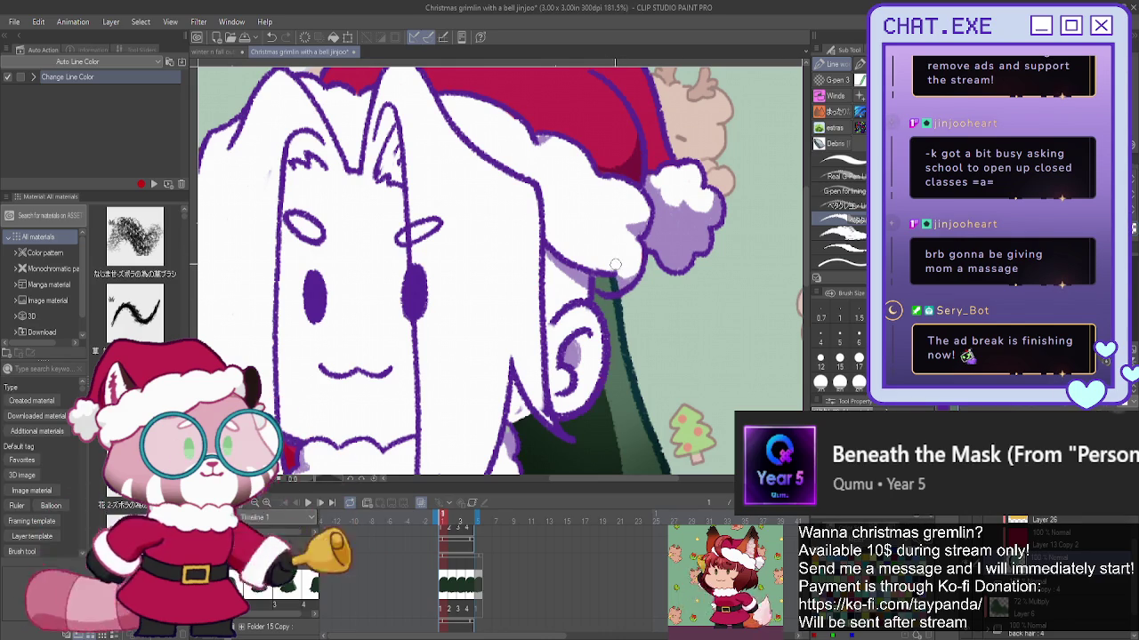
scroll(583, 211, down, 1)
scroll(584, 211, down, 1)
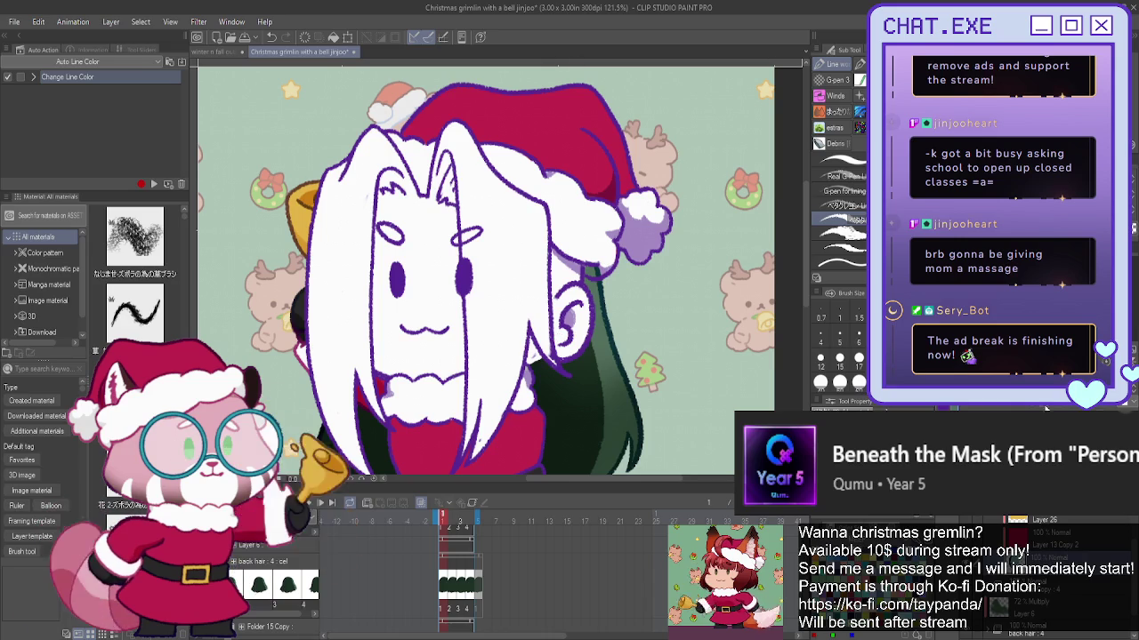
key(space)
key(o)
click(593, 283)
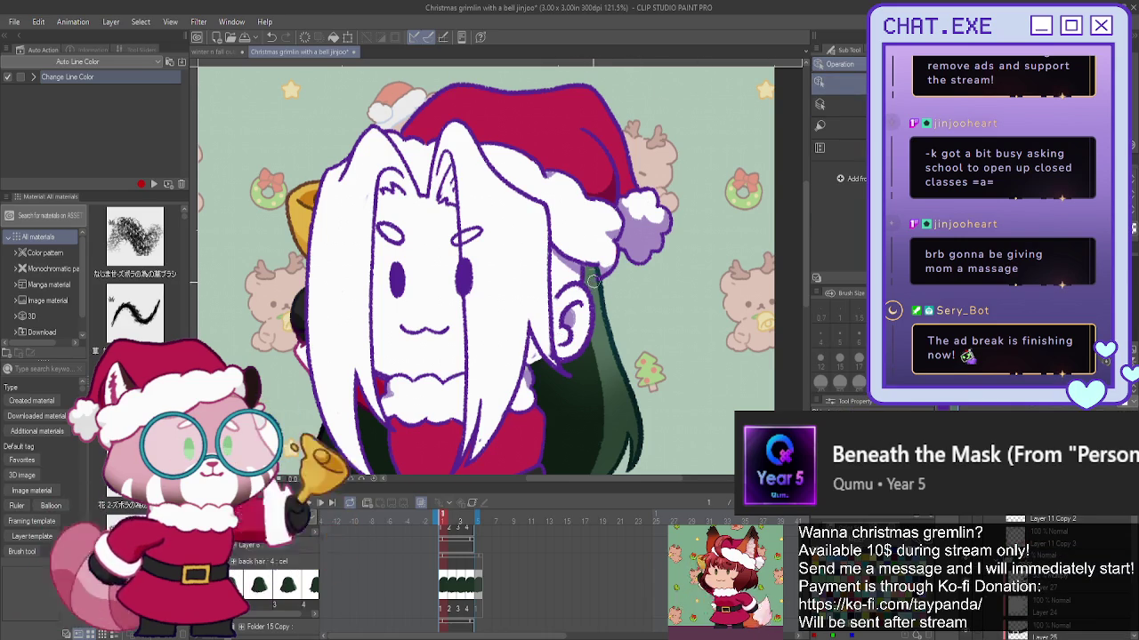
scroll(583, 285, up, 2)
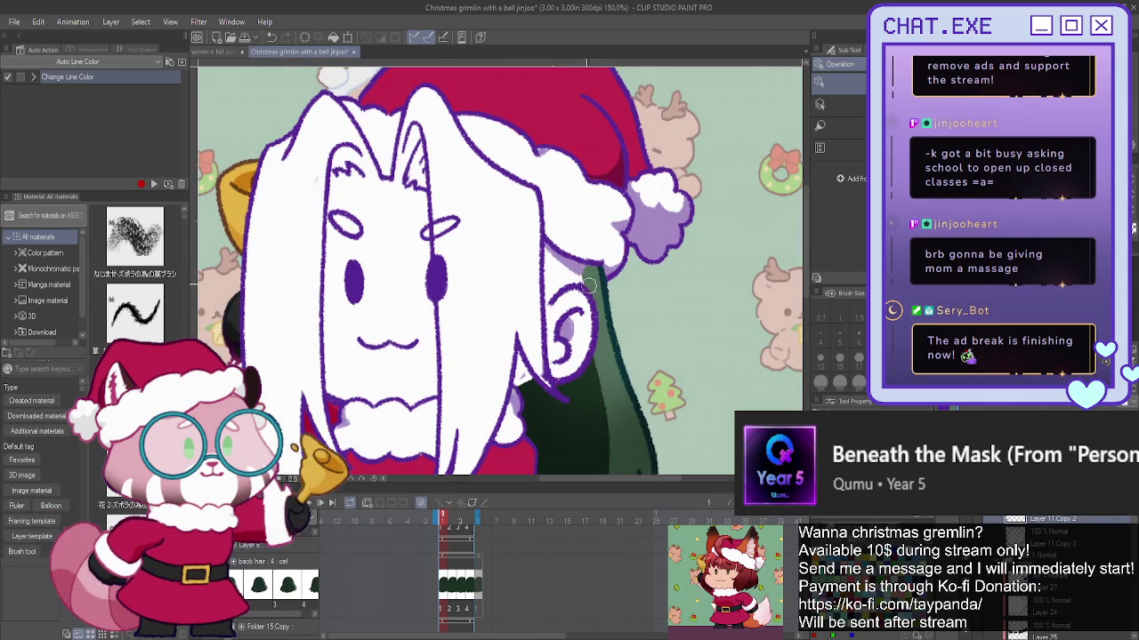
scroll(582, 294, down, 1)
scroll(532, 282, down, 2)
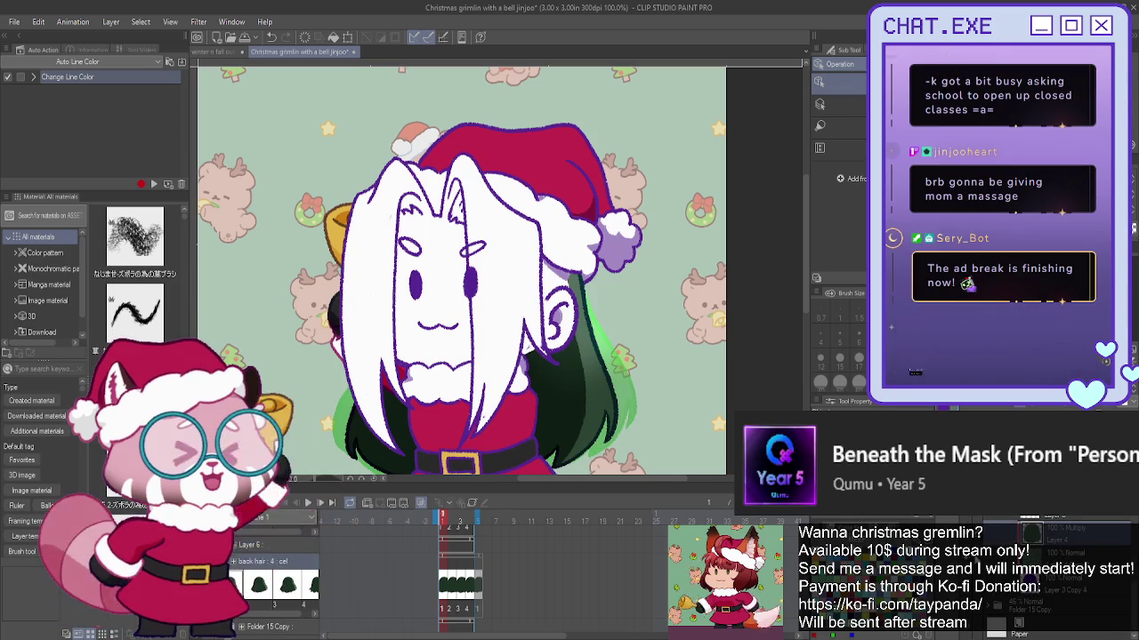
scroll(1058, 578, up, 5)
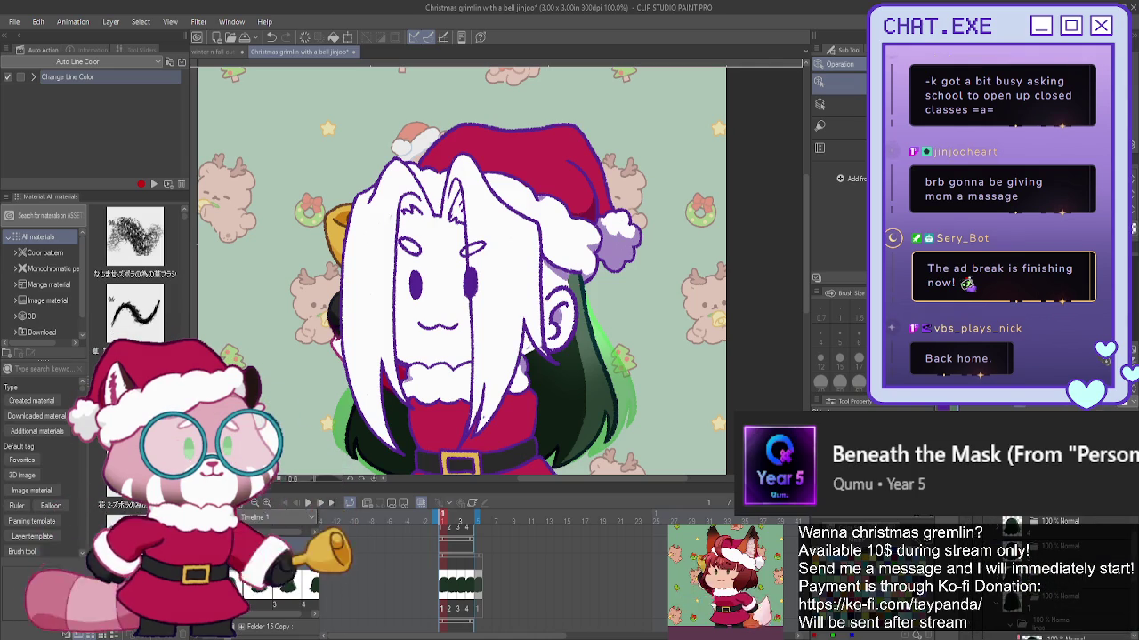
click(990, 523)
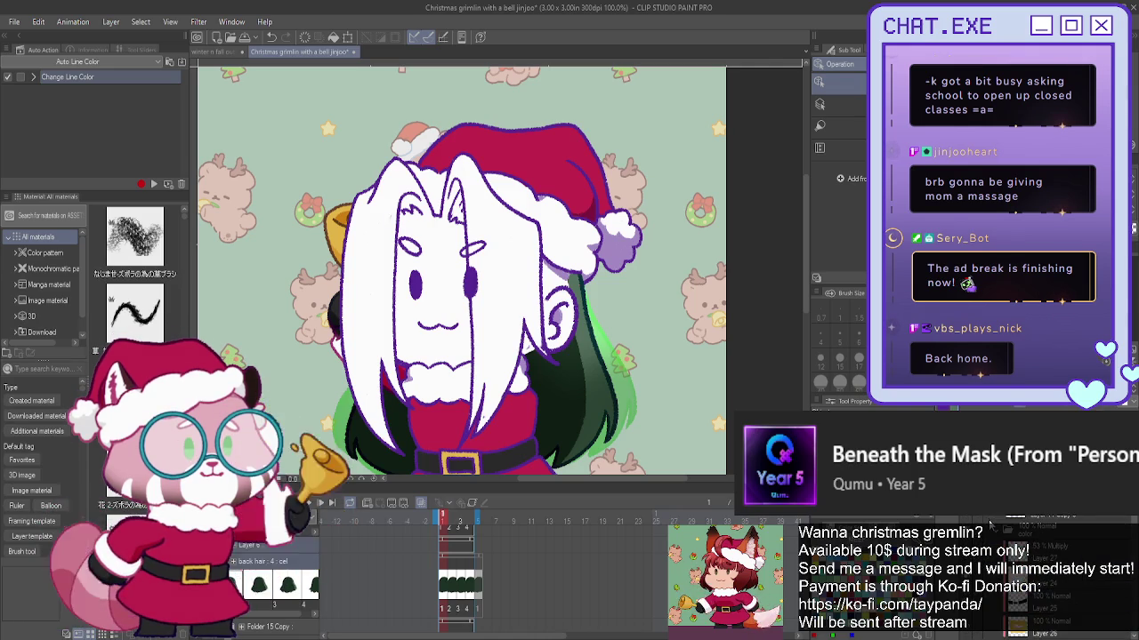
click(997, 522)
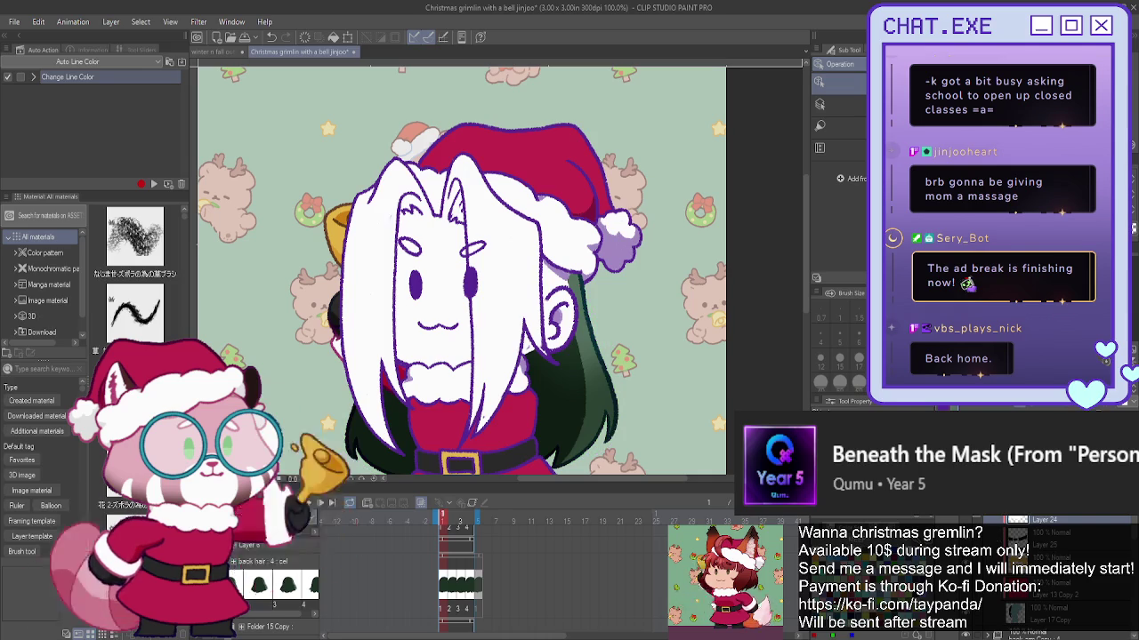
click(1023, 612)
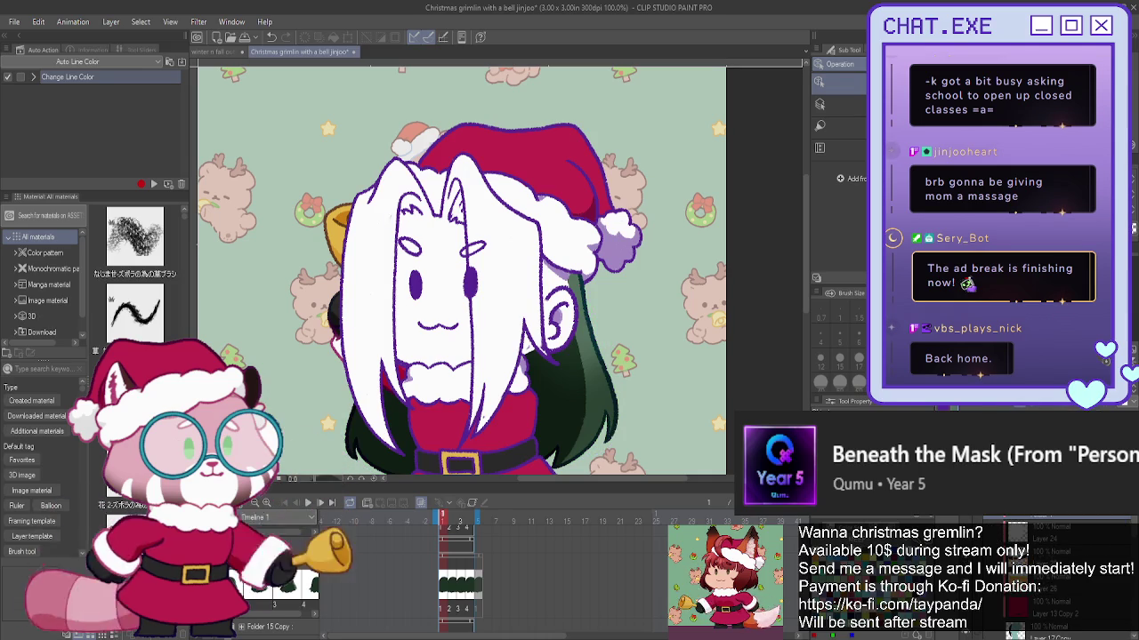
scroll(566, 278, up, 2)
scroll(566, 281, up, 2)
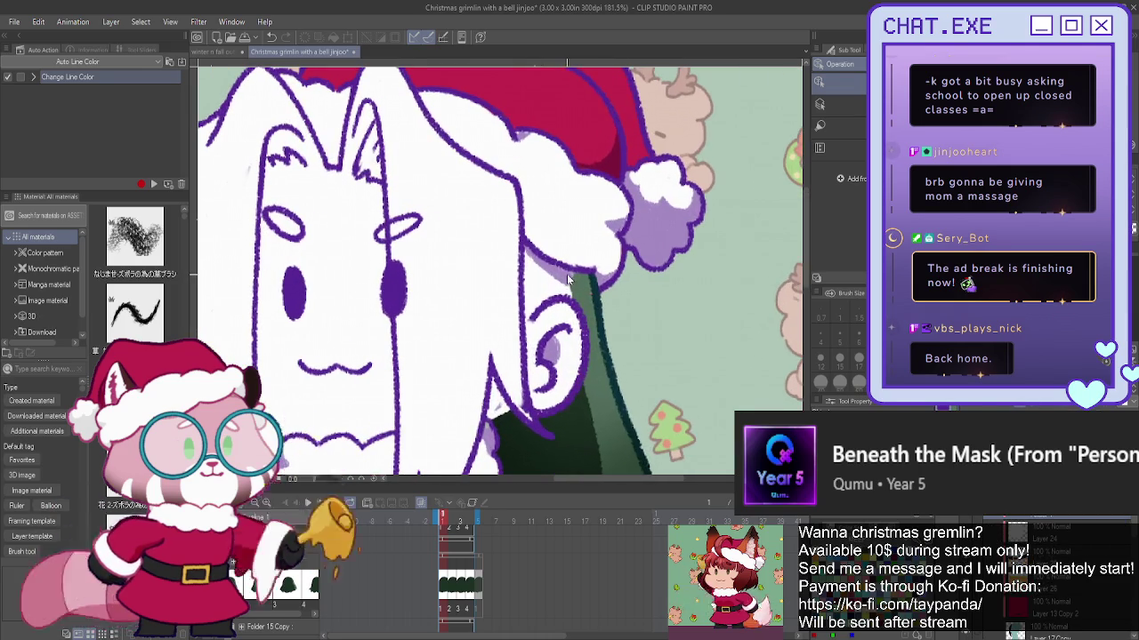
- Undo the stray purple ear stroke and fill the gap beside the hair dark green
key(p)
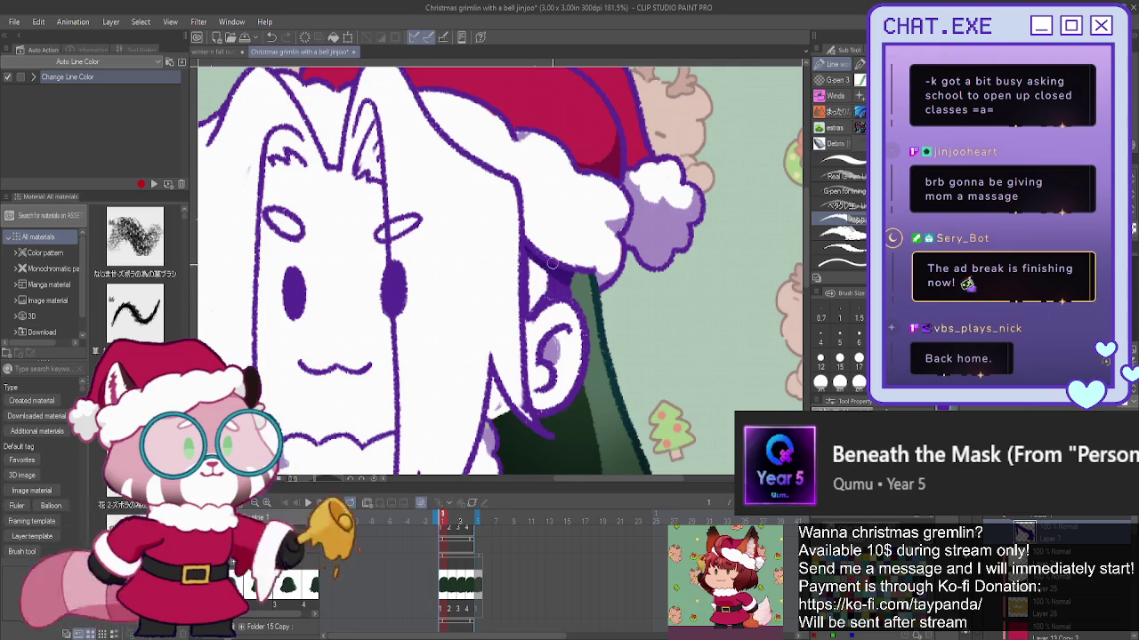
drag(539, 279, 525, 329)
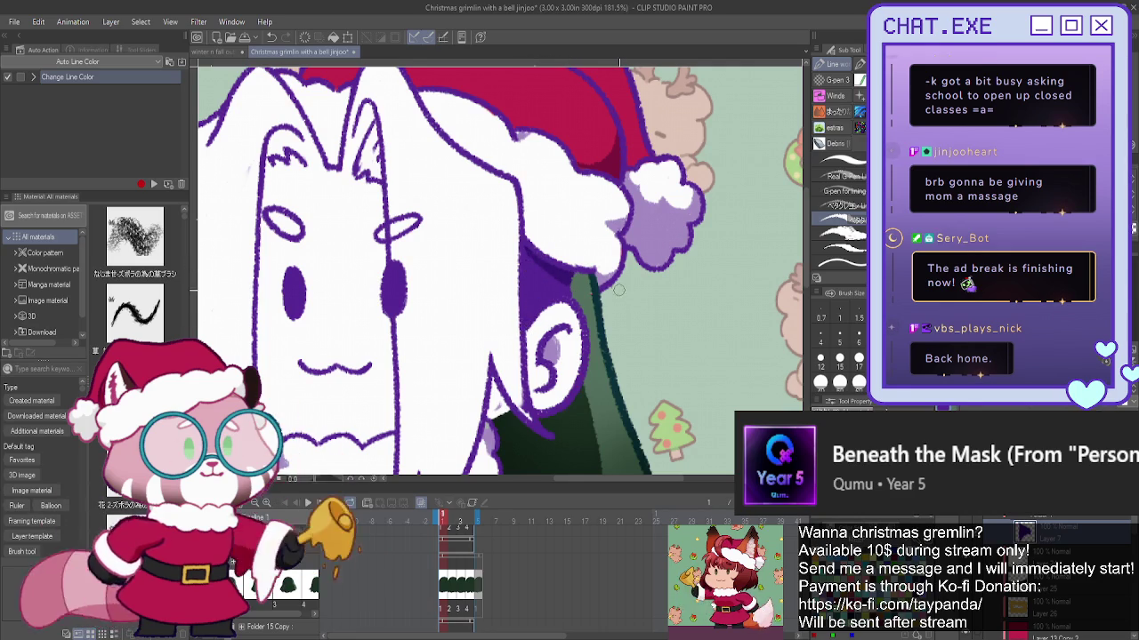
key(ctrl+z)
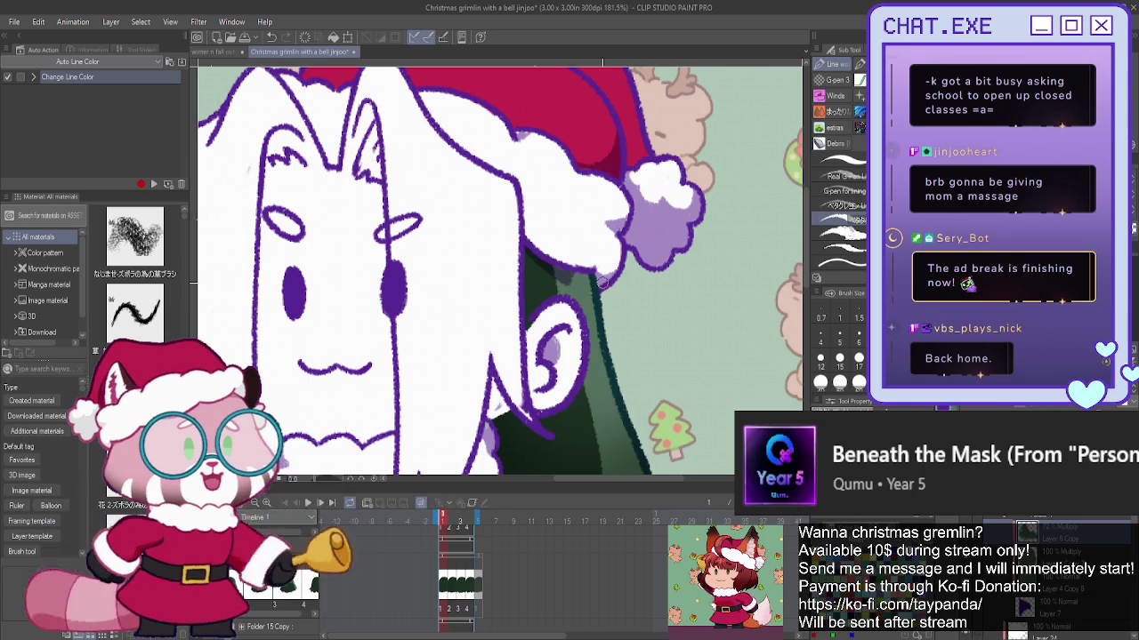
key(ctrl+z)
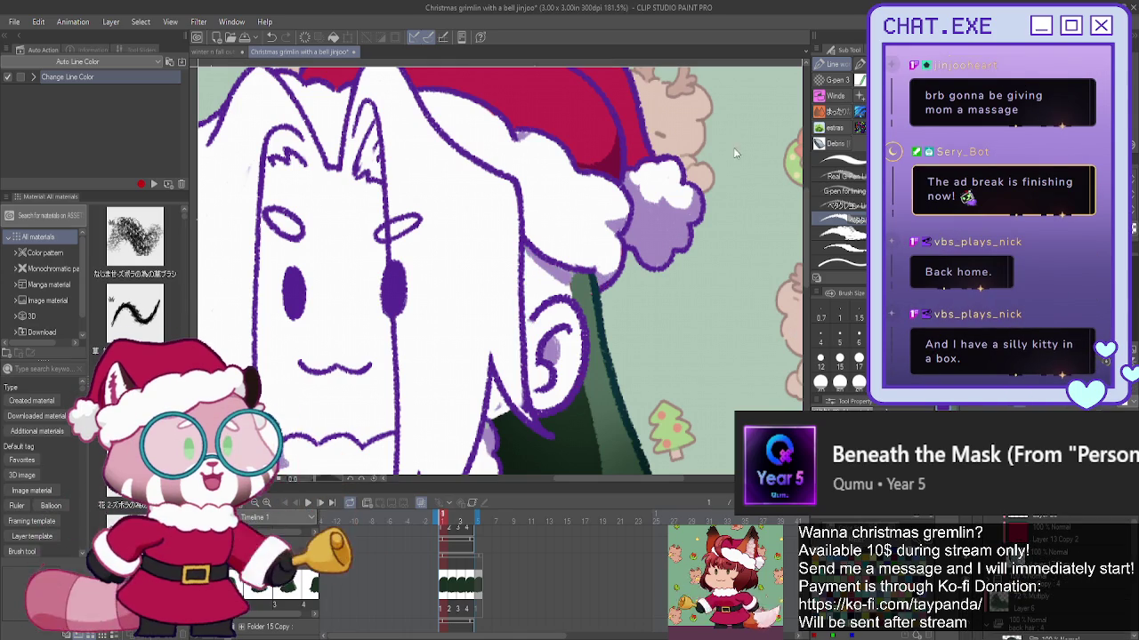
click(569, 276)
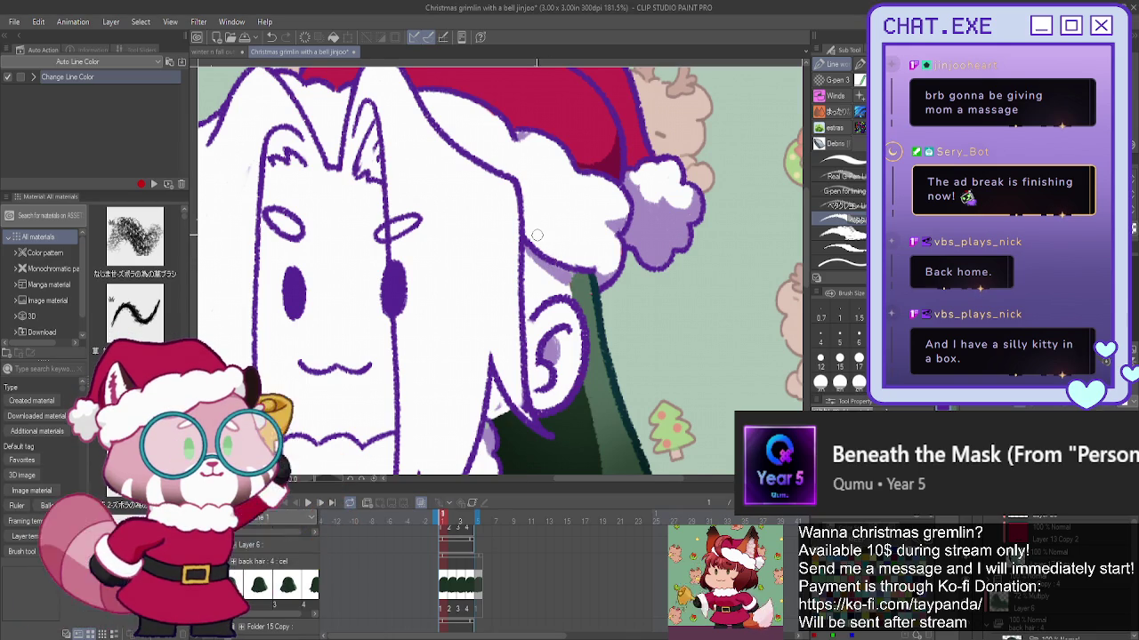
scroll(537, 234, up, 2)
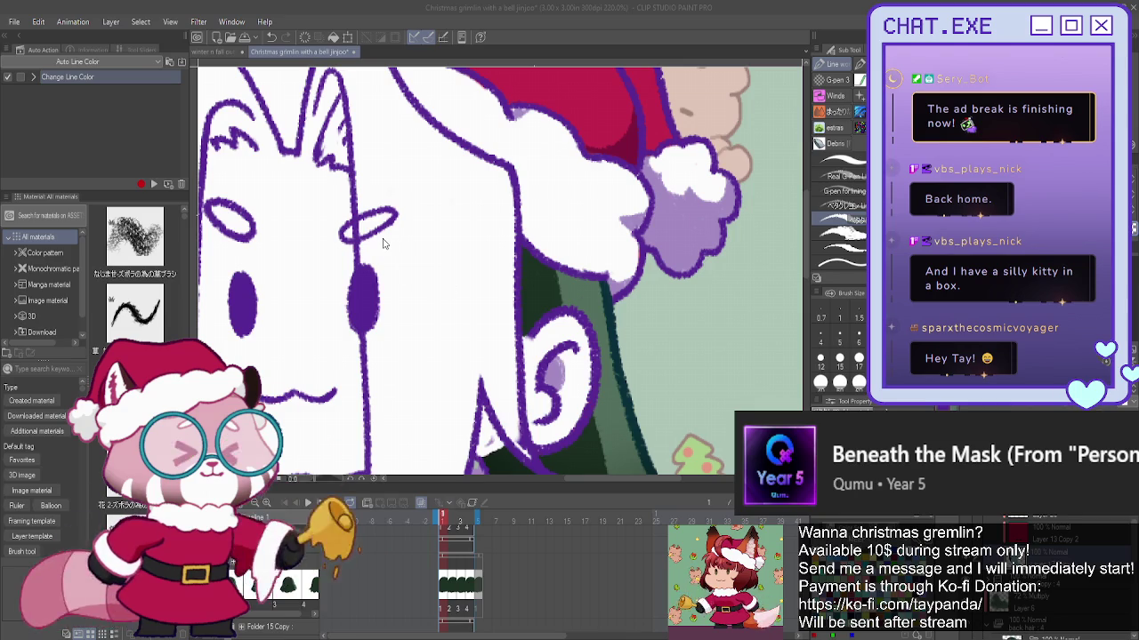
scroll(383, 243, down, 2)
scroll(392, 239, down, 2)
scroll(402, 234, down, 2)
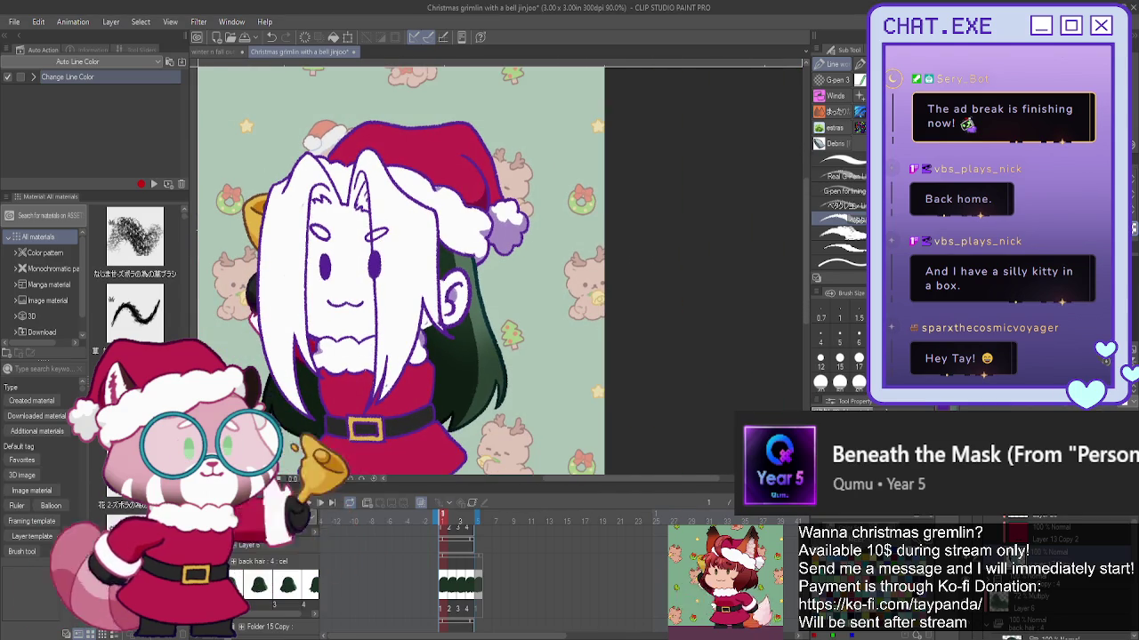
mouse_move(401, 234)
mouse_down()
mouse_move(530, 252)
mouse_move(537, 227)
mouse_move(623, 214)
mouse_up()
scroll(578, 267, up, 1)
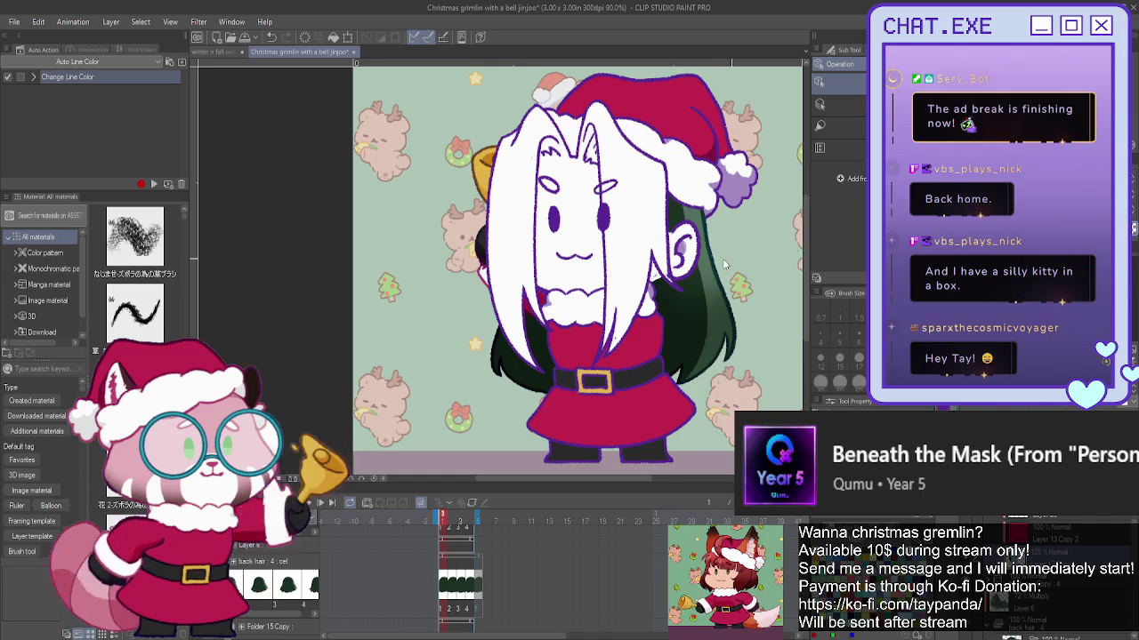
scroll(654, 275, up, 1)
scroll(654, 275, up, 1)
scroll(652, 276, up, 1)
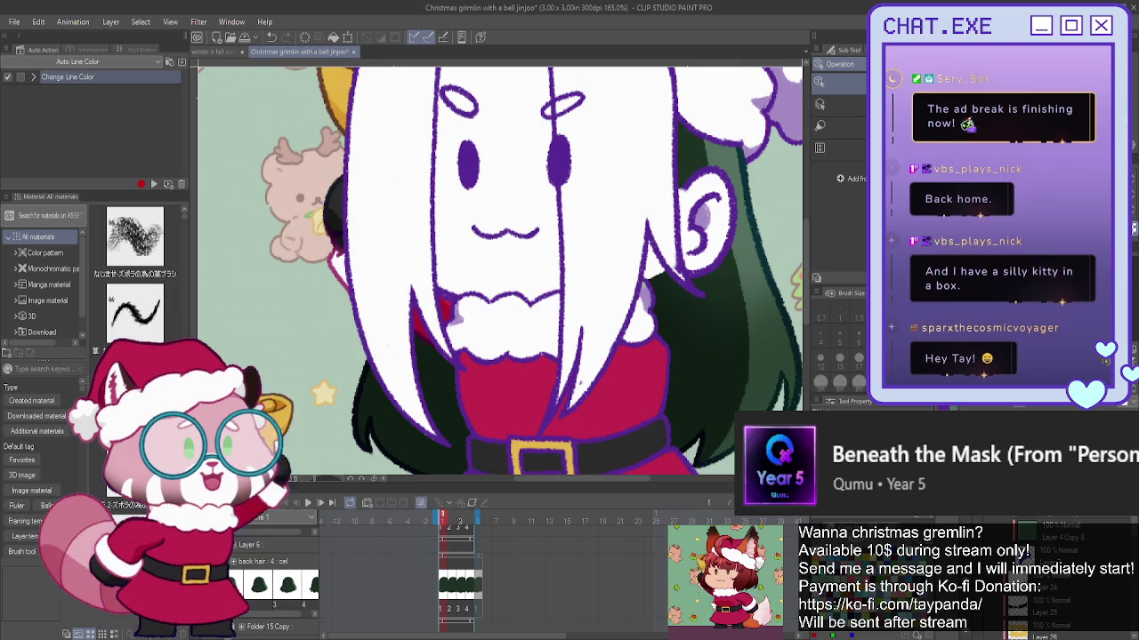
- Paint white over the stray purple line by the ear
scroll(1058, 578, down, 5)
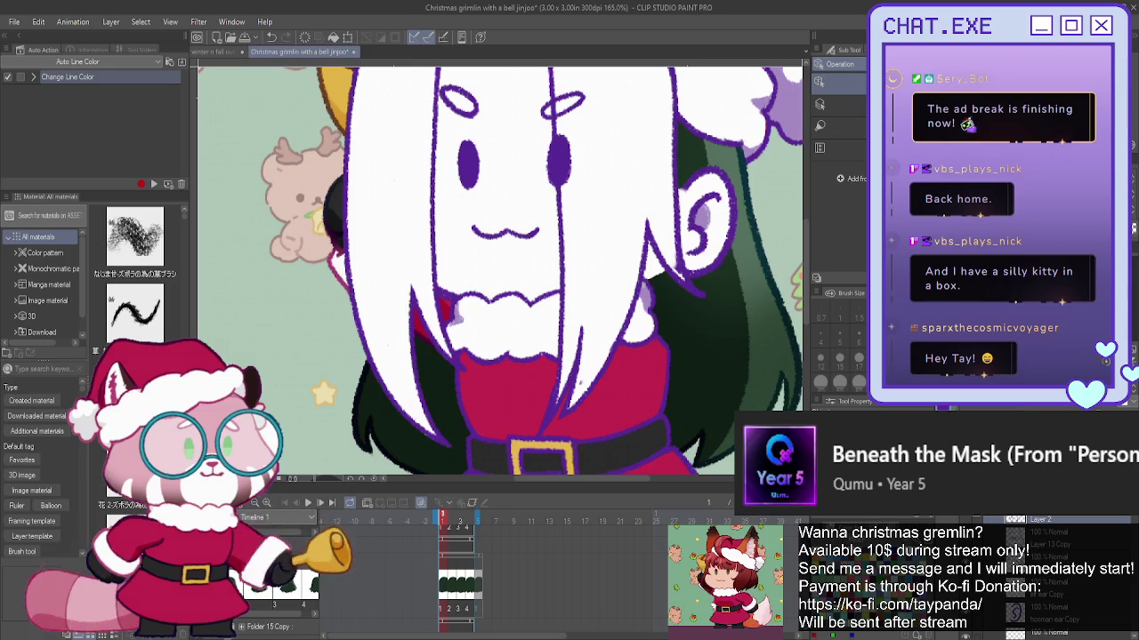
scroll(1059, 578, up, 1)
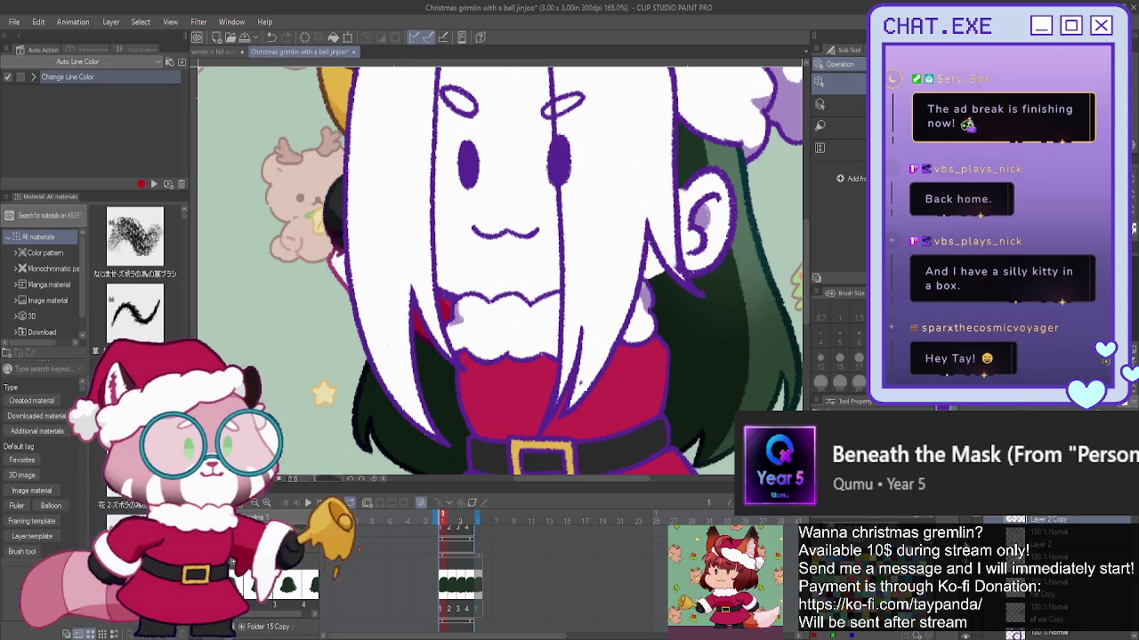
drag(666, 280, 644, 228)
drag(649, 274, 643, 234)
scroll(641, 267, up, 1)
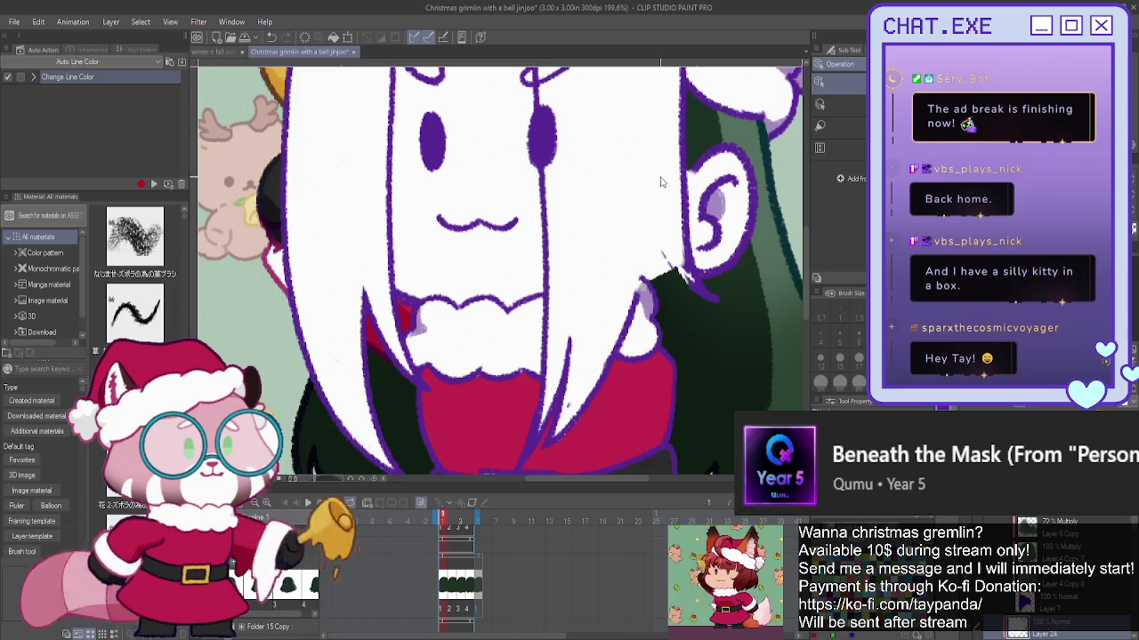
scroll(1023, 578, down, 3)
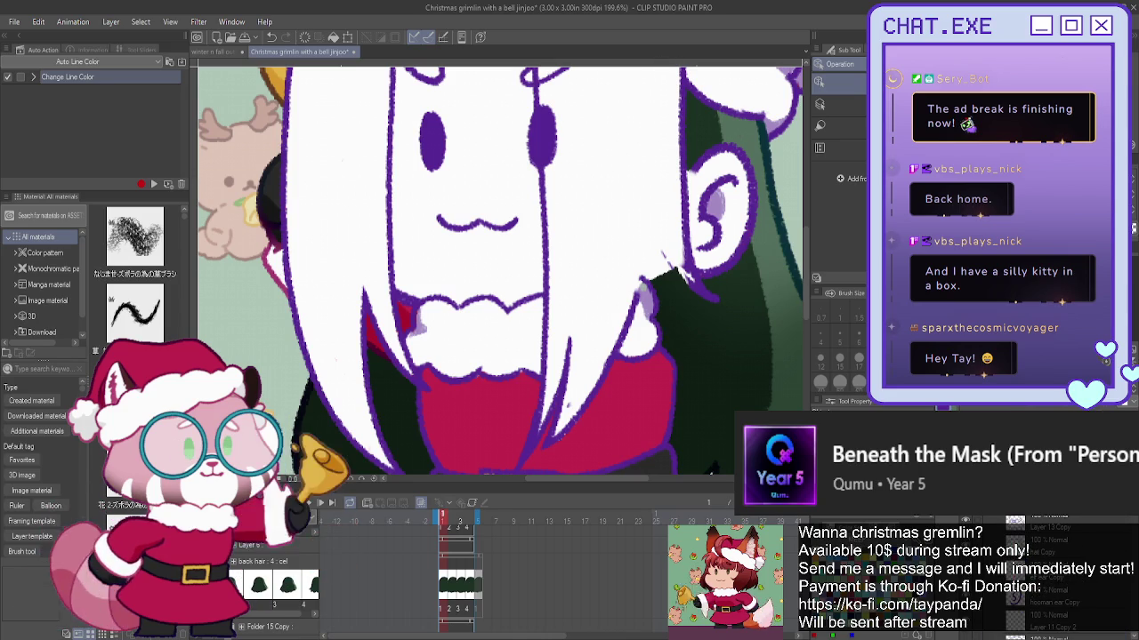
- Draw dark hair strands beside the ear with the pen
key(p)
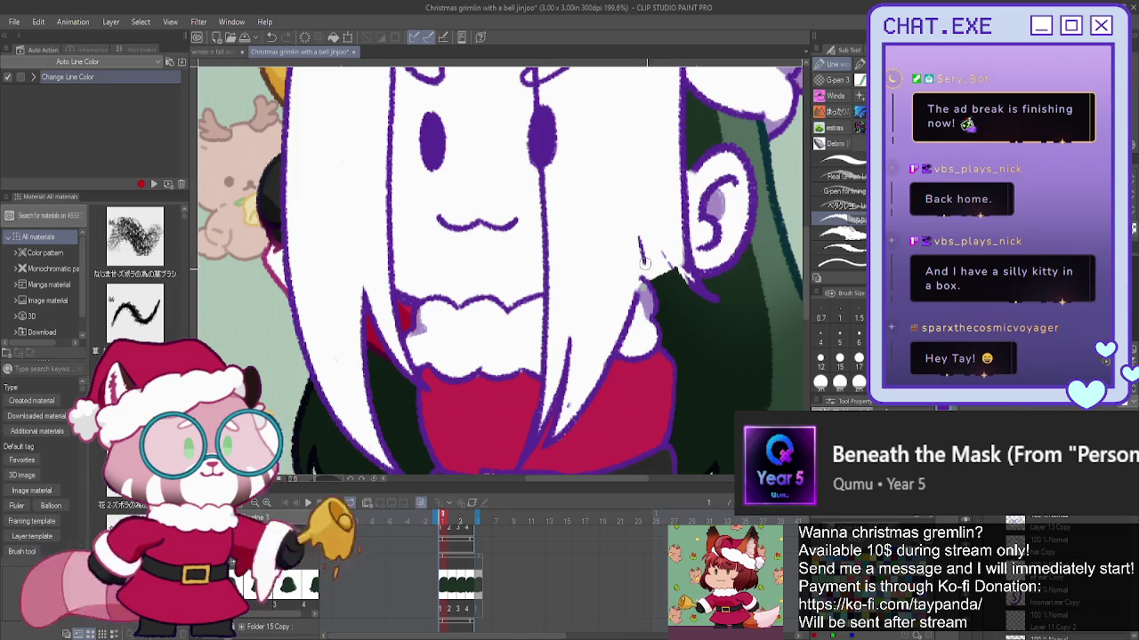
drag(709, 295, 654, 271)
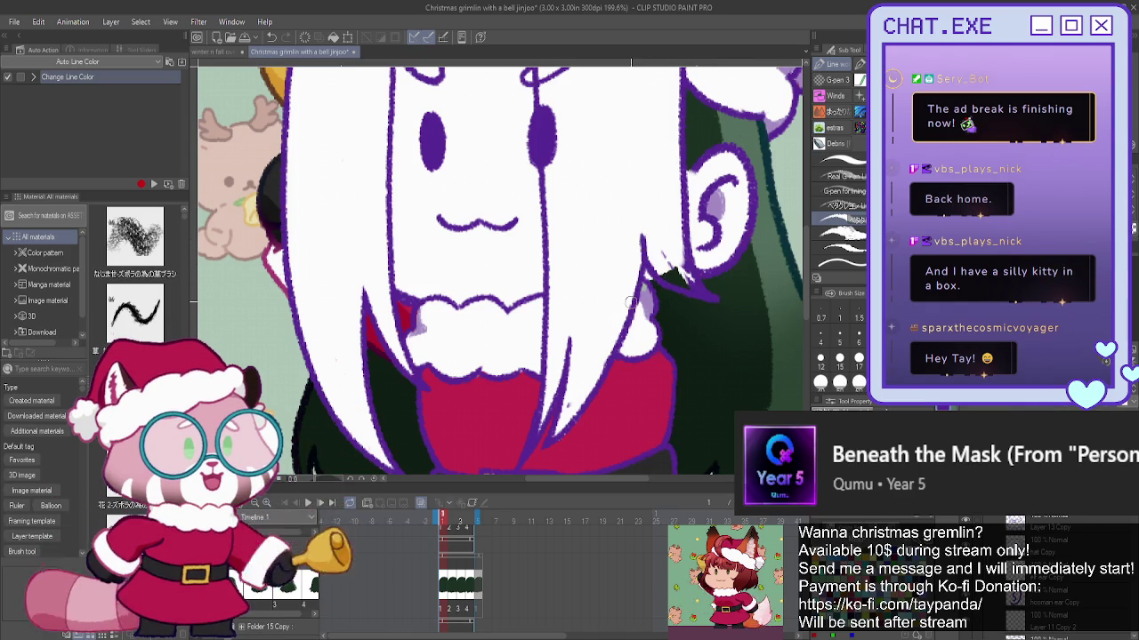
scroll(605, 257, down, 3)
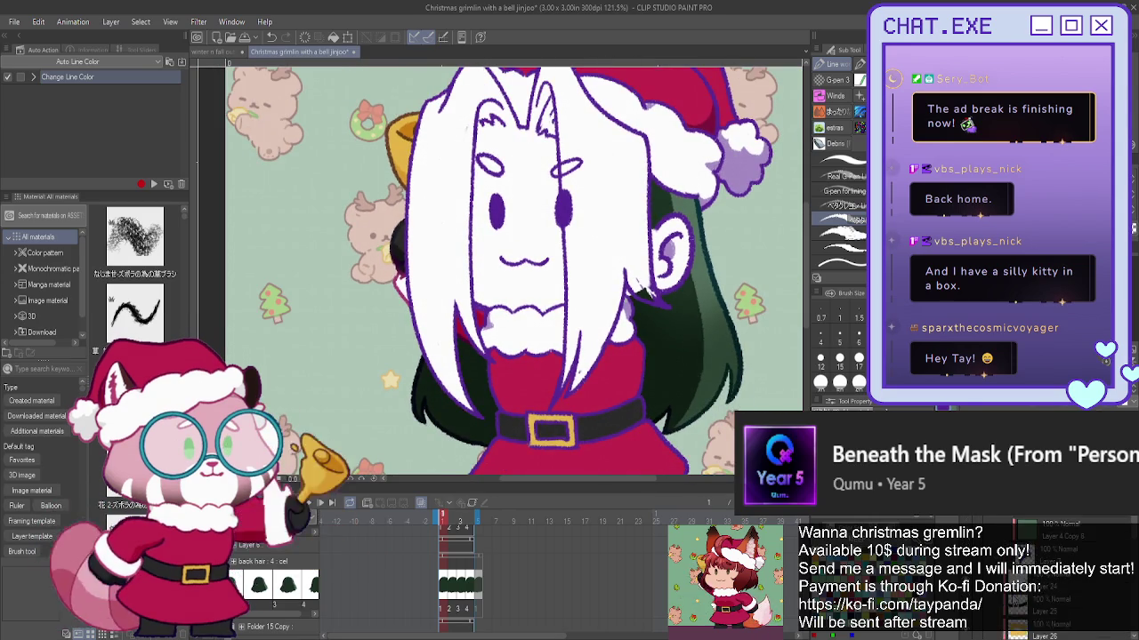
scroll(643, 285, up, 2)
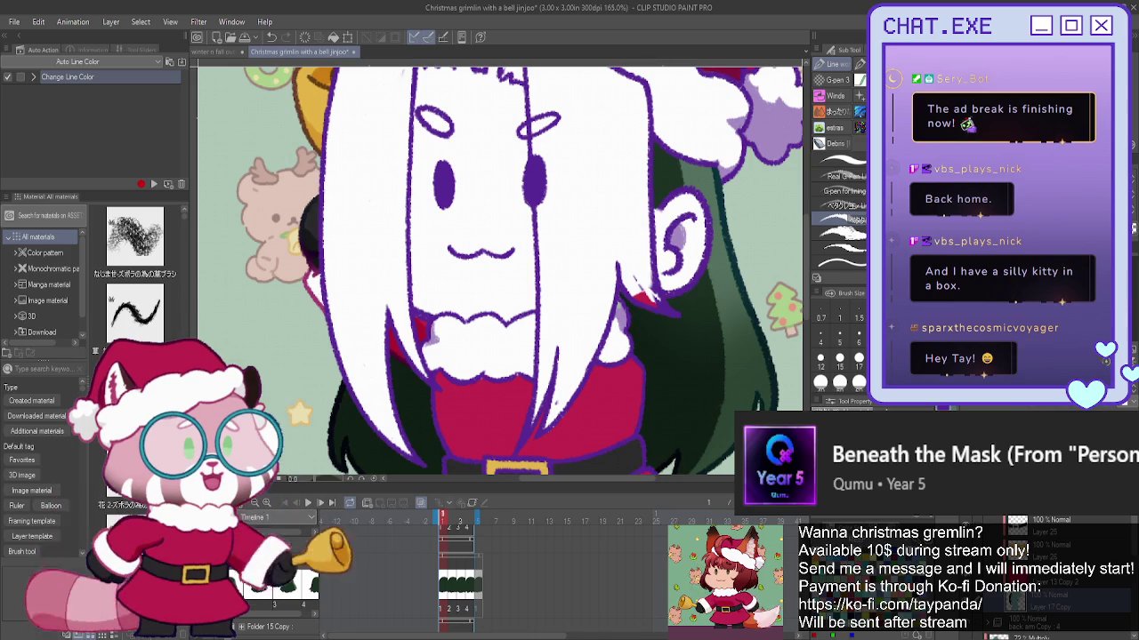
scroll(1023, 570, down, 3)
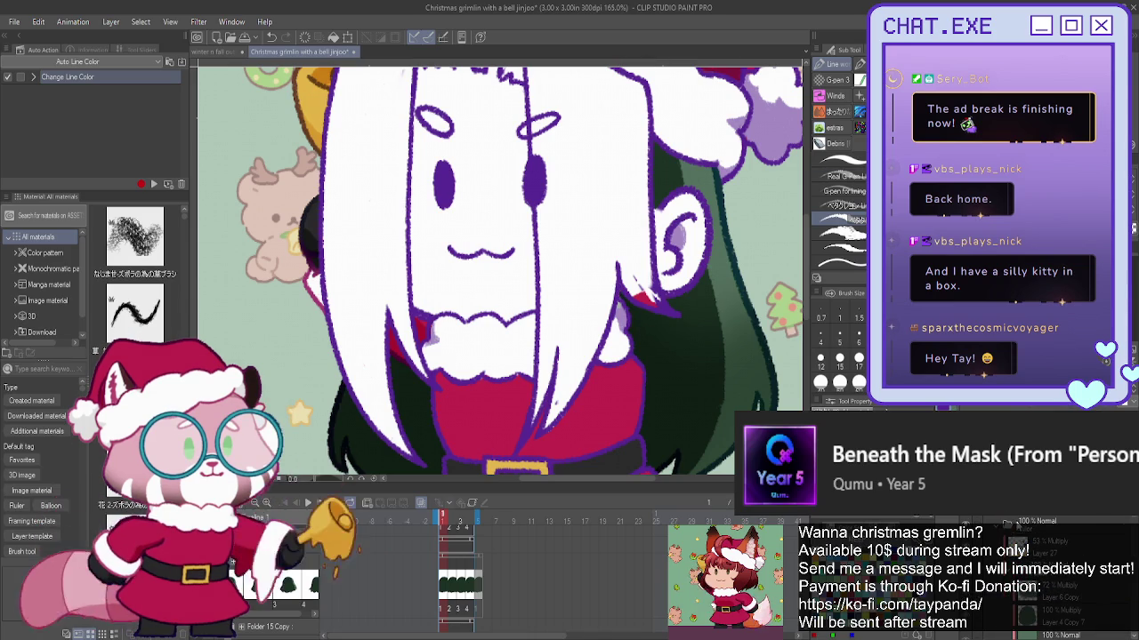
scroll(1023, 569, down, 3)
scroll(1032, 579, down, 2)
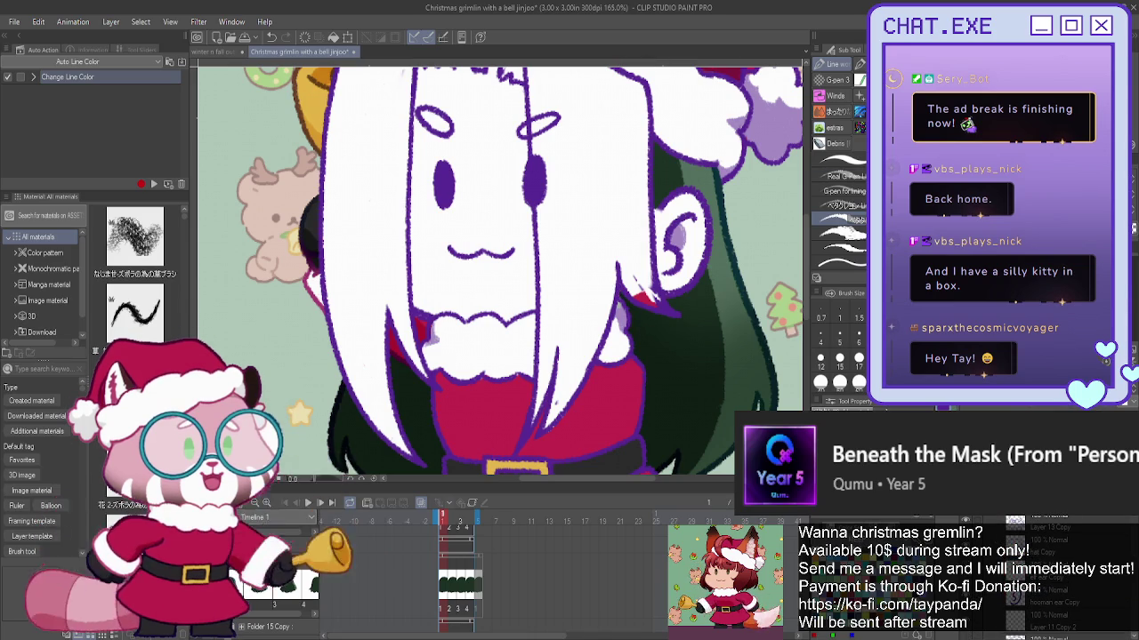
click(1012, 587)
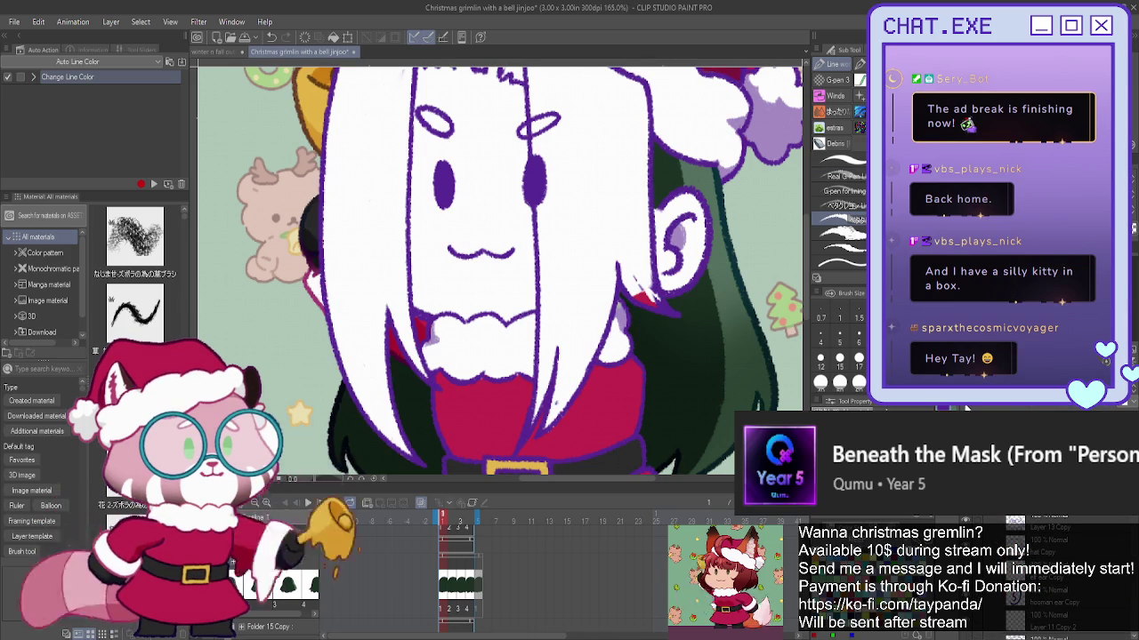
scroll(635, 282, up, 2)
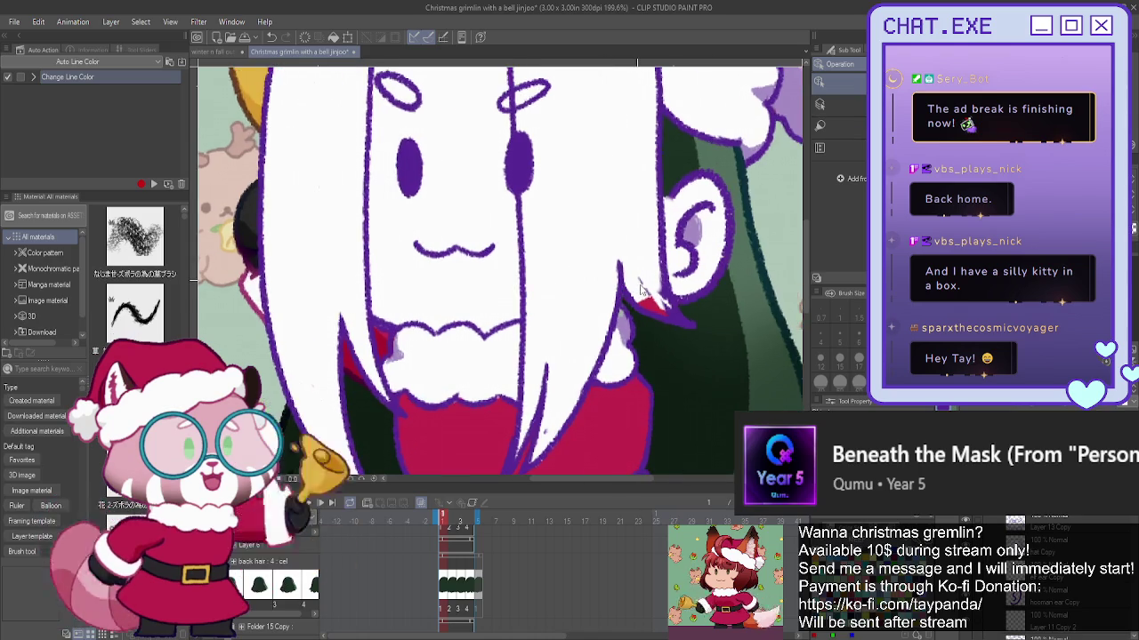
- Draw purple outline strokes along the three front hair strands over the face
scroll(639, 282, up, 1)
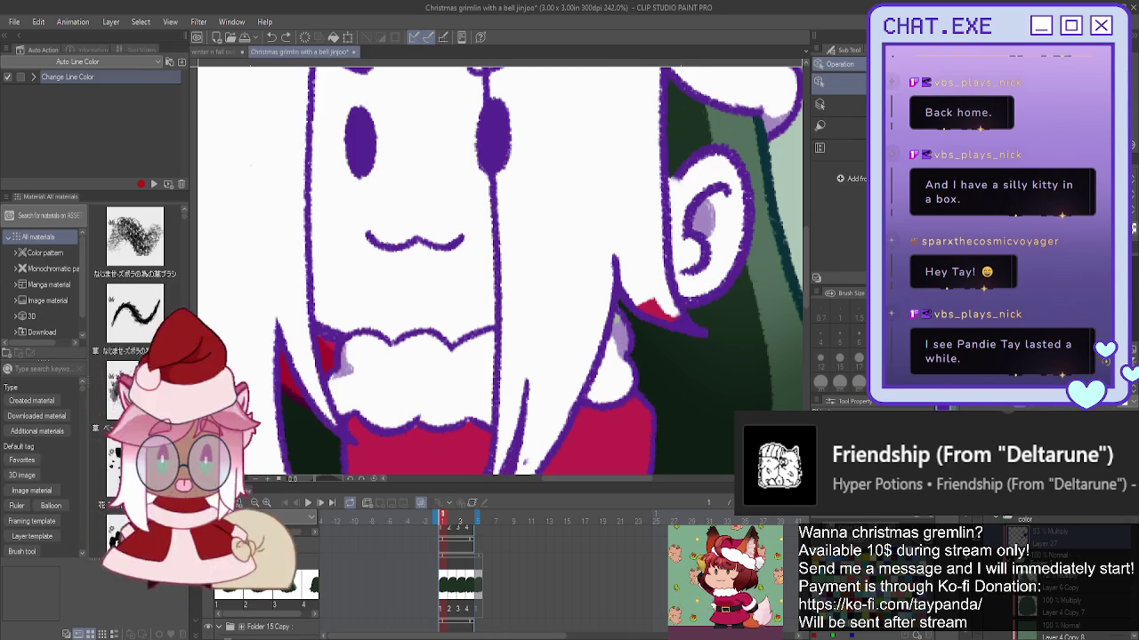
key(p)
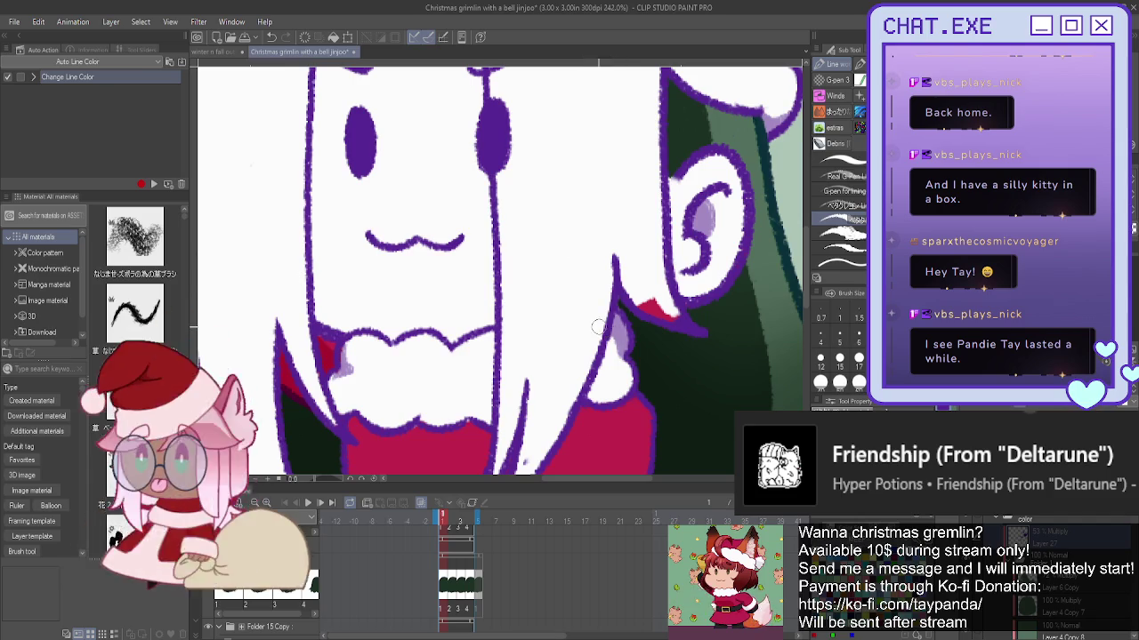
scroll(462, 231, down, 2)
scroll(461, 231, down, 2)
scroll(461, 231, up, 1)
scroll(481, 178, up, 1)
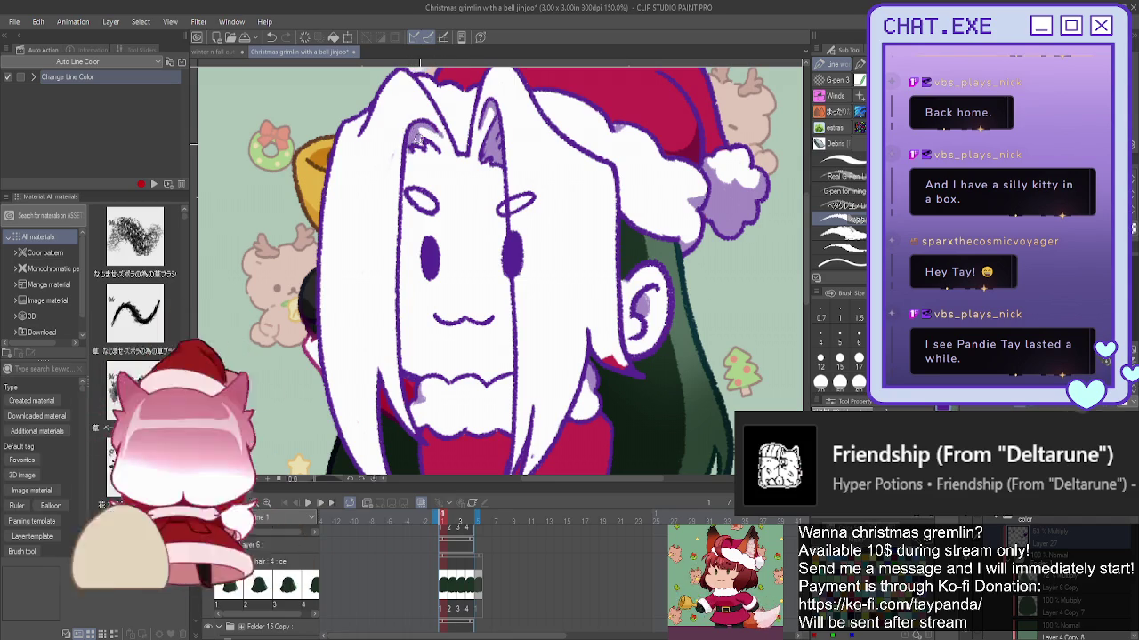
drag(418, 136, 403, 183)
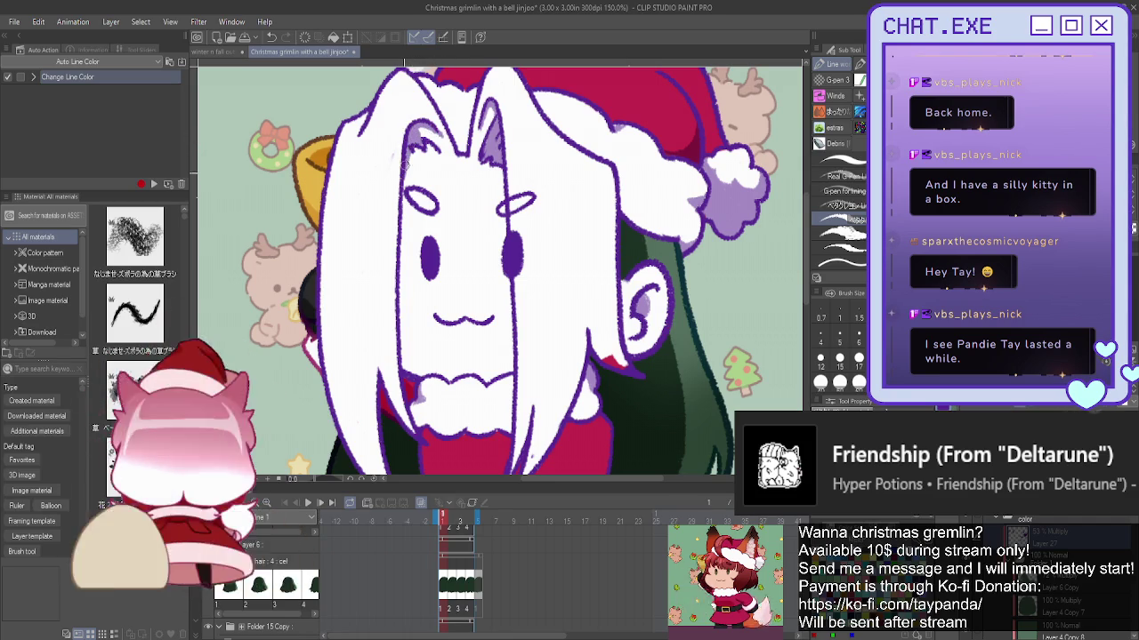
drag(504, 208, 513, 349)
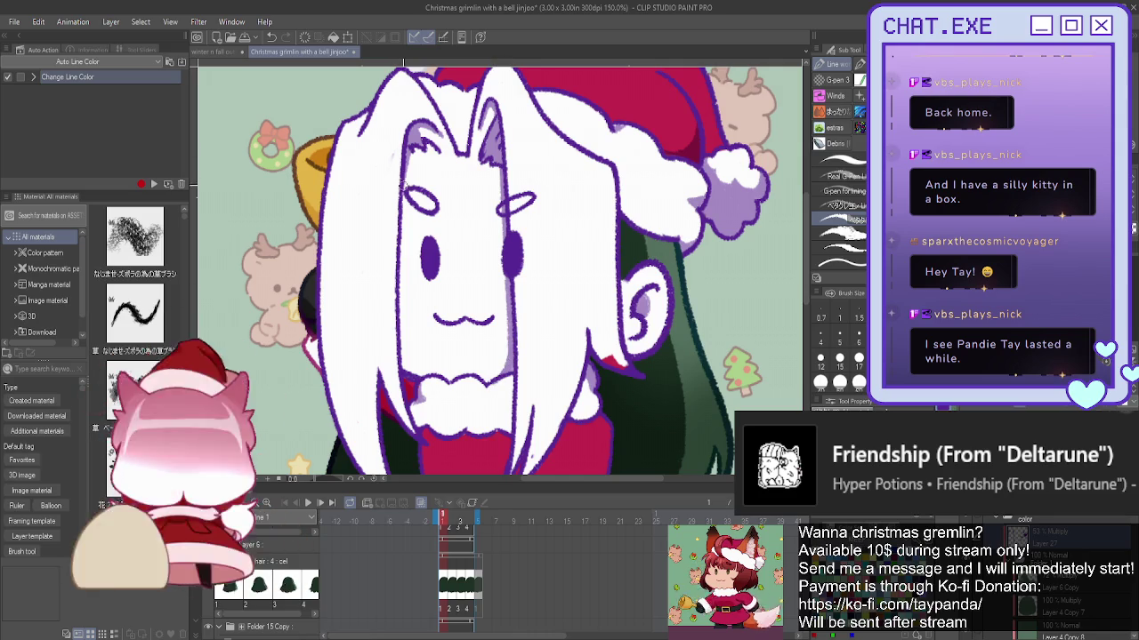
drag(403, 217, 399, 327)
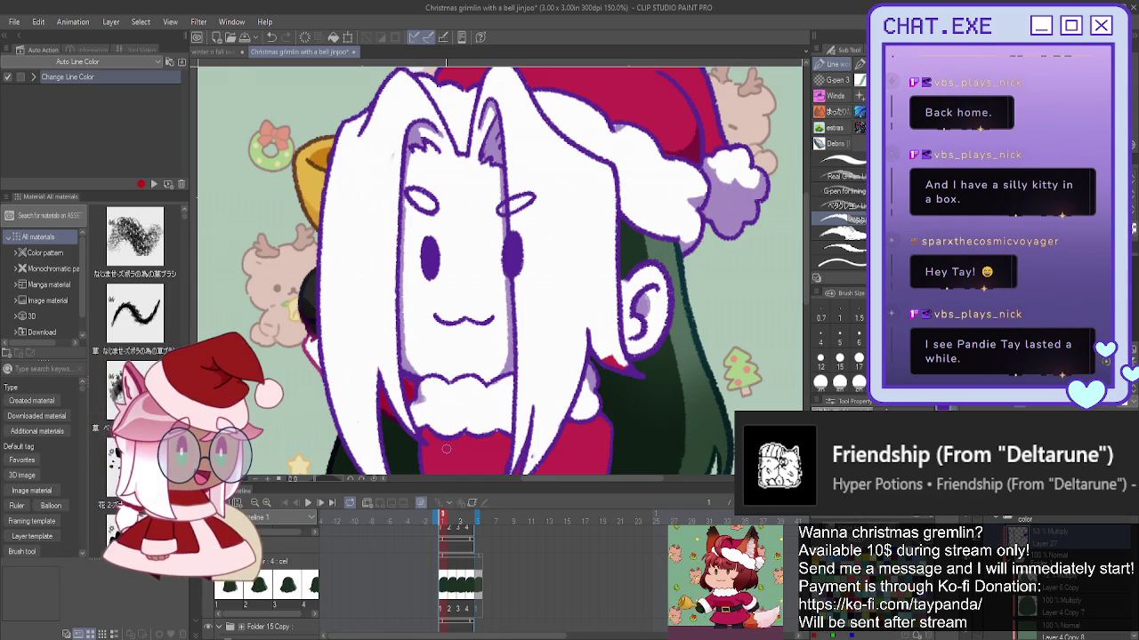
- Pan the canvas to centre the whole illustration in view
scroll(346, 347, down, 1)
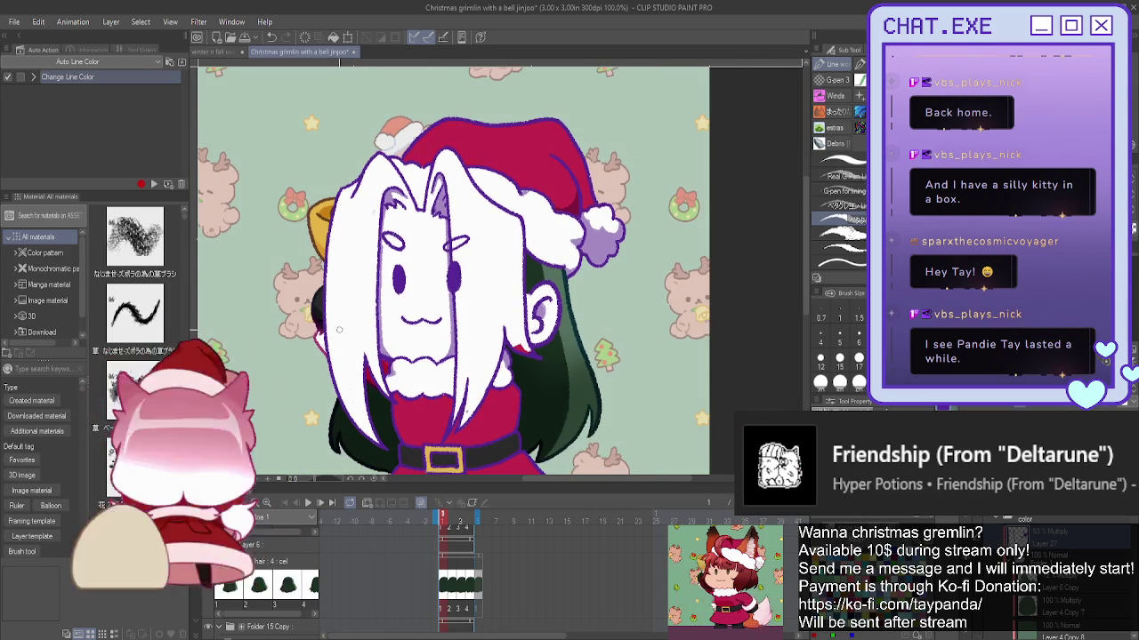
scroll(461, 169, up, 2)
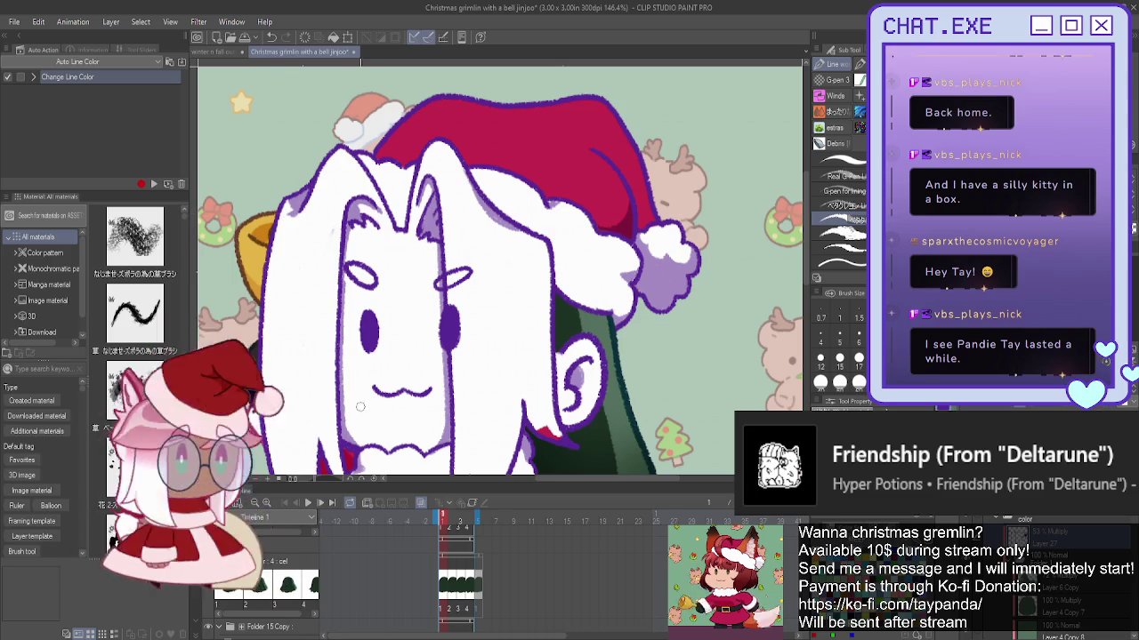
scroll(402, 268, down, 3)
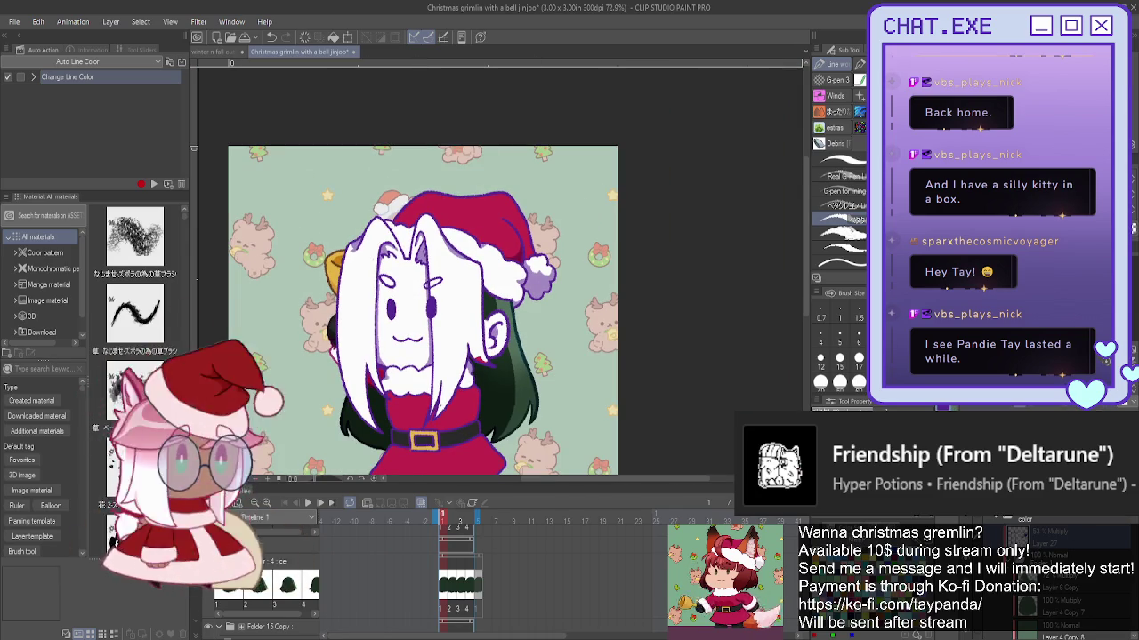
drag(423, 311, 541, 272)
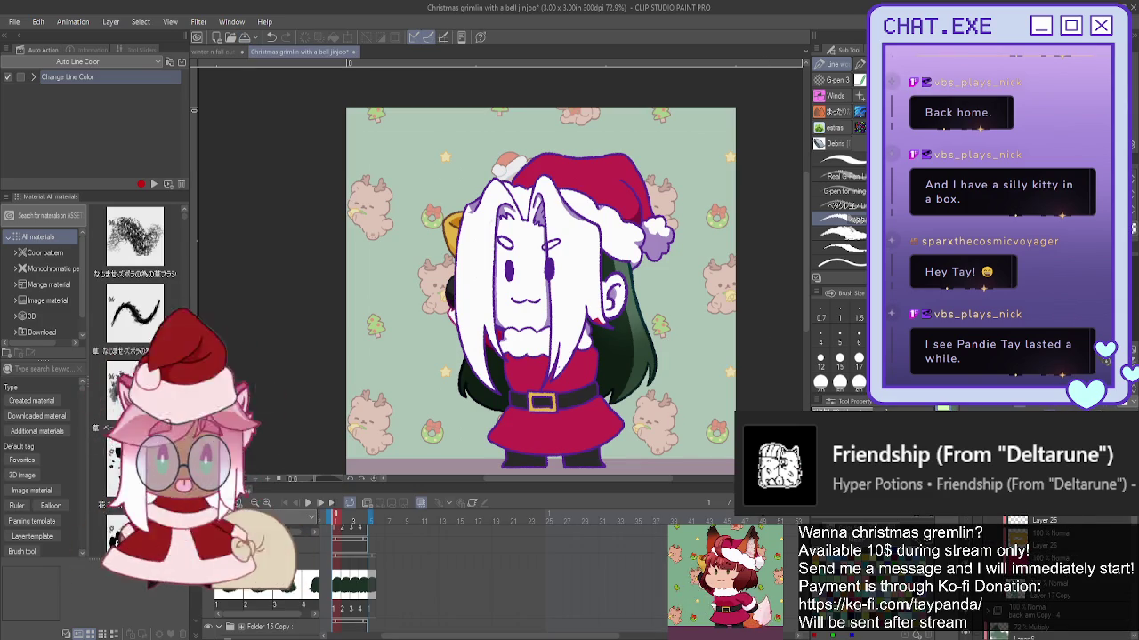
scroll(547, 183, up, 2)
scroll(538, 169, up, 1)
mouse_move(538, 169)
mouse_down()
mouse_move(610, 242)
mouse_move(618, 306)
mouse_up()
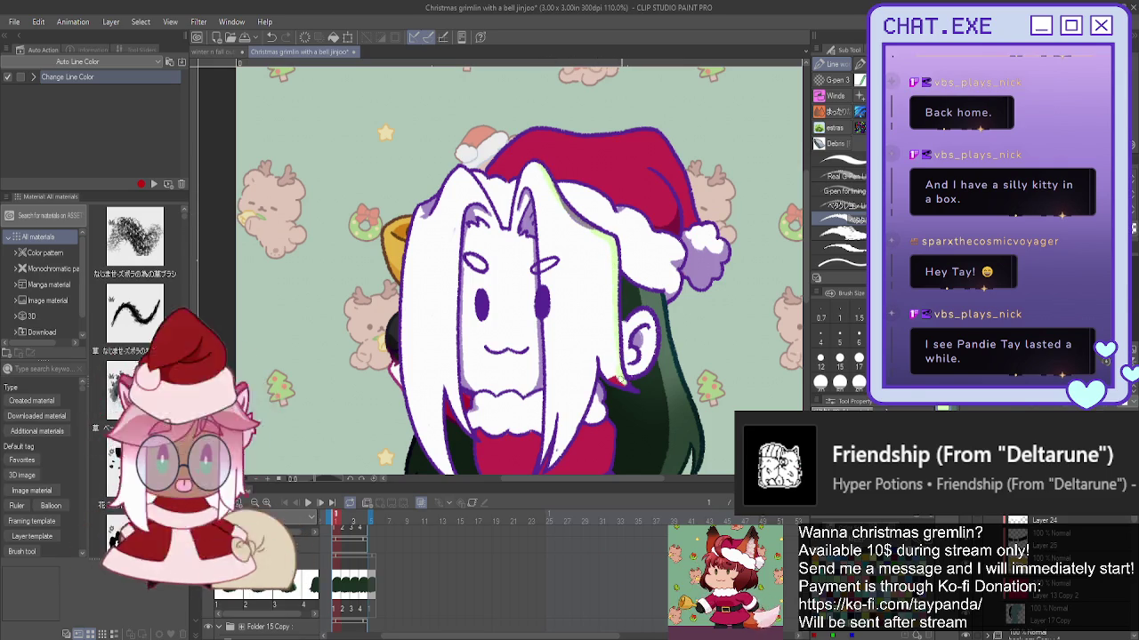
drag(612, 354, 619, 384)
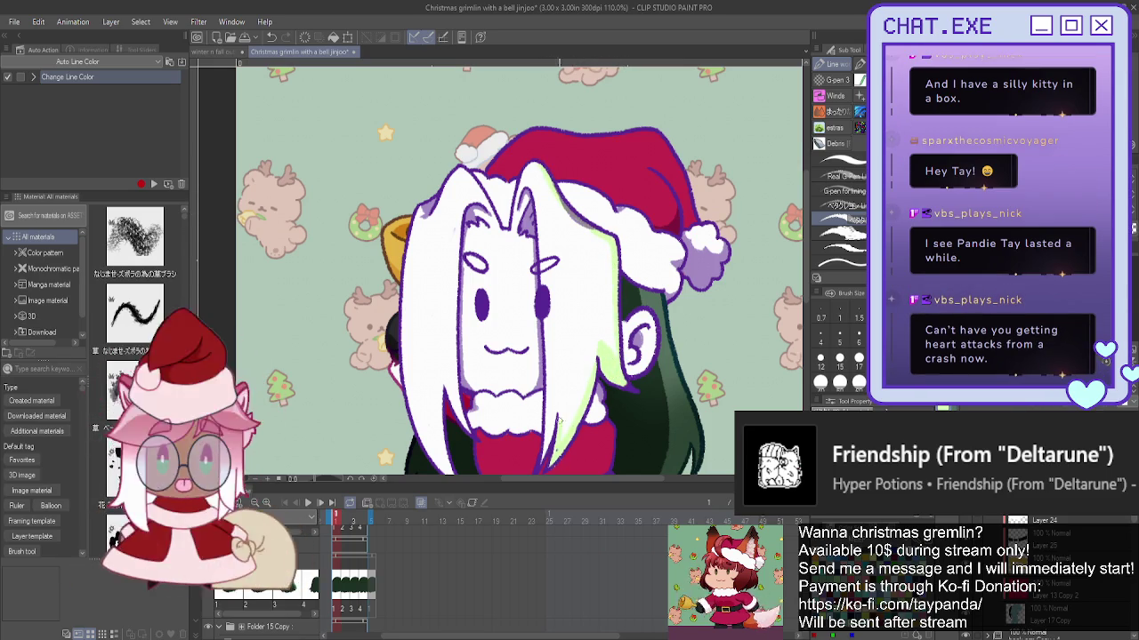
drag(558, 435, 553, 407)
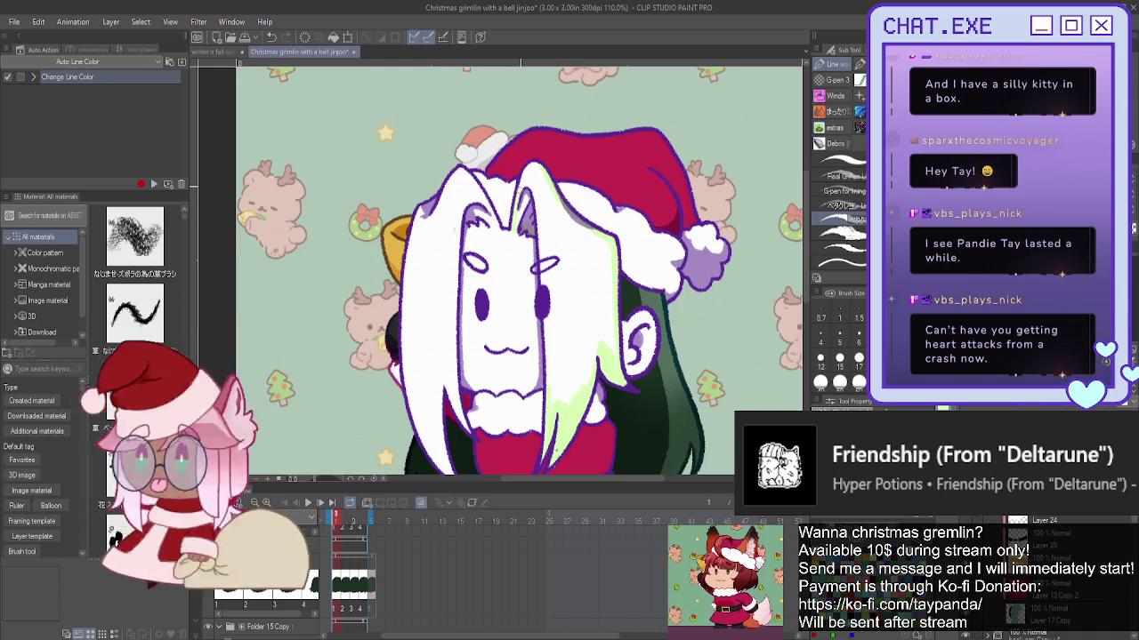
key(g)
click(558, 242)
key(ctrl+z)
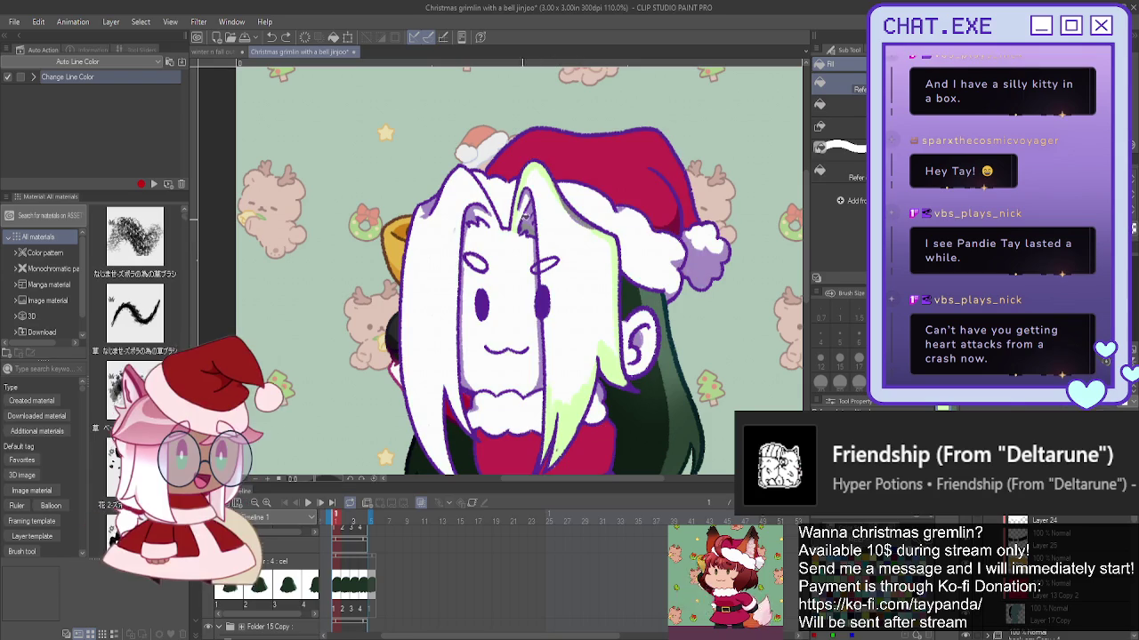
key(p)
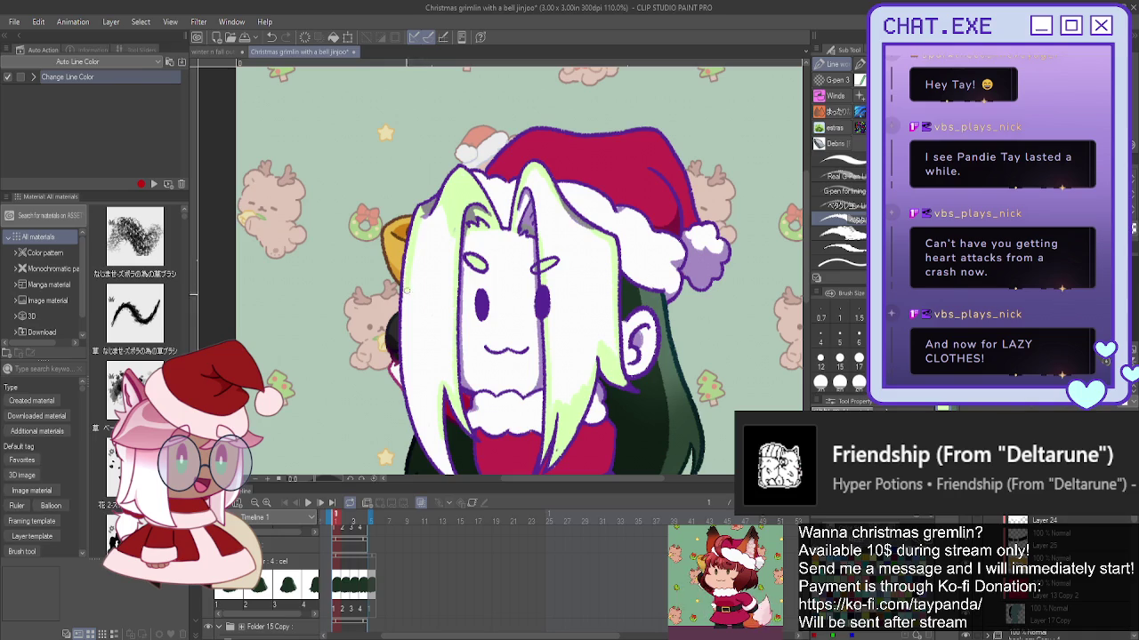
scroll(402, 348, down, 1)
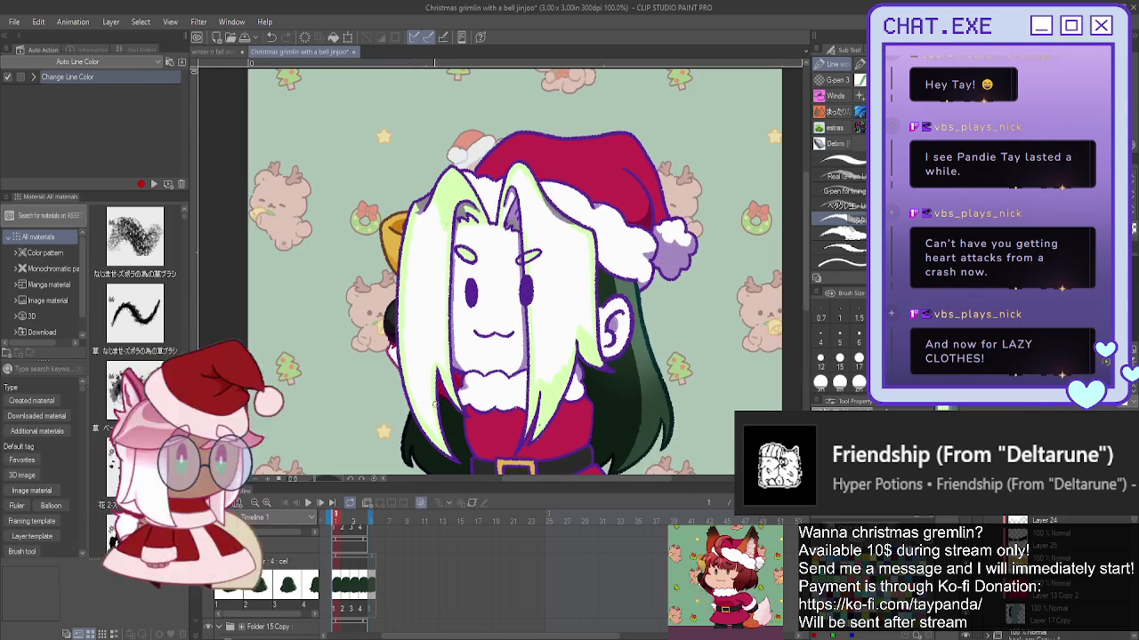
key(g)
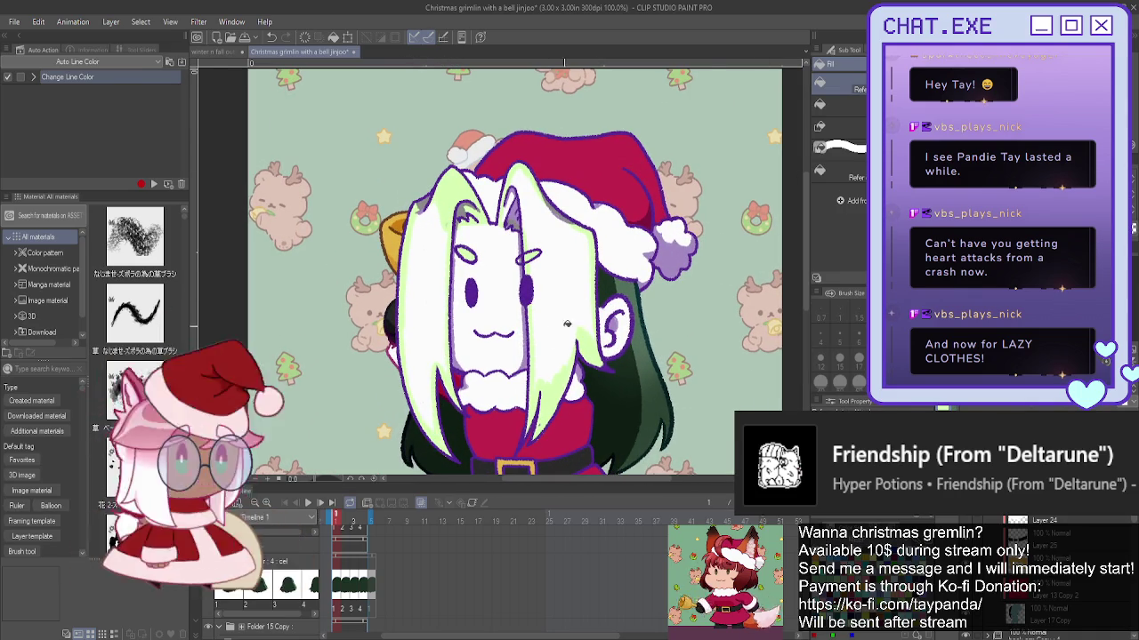
- Fill both front hair strands lime green and airbrush soft shading over them
click(556, 293)
click(427, 347)
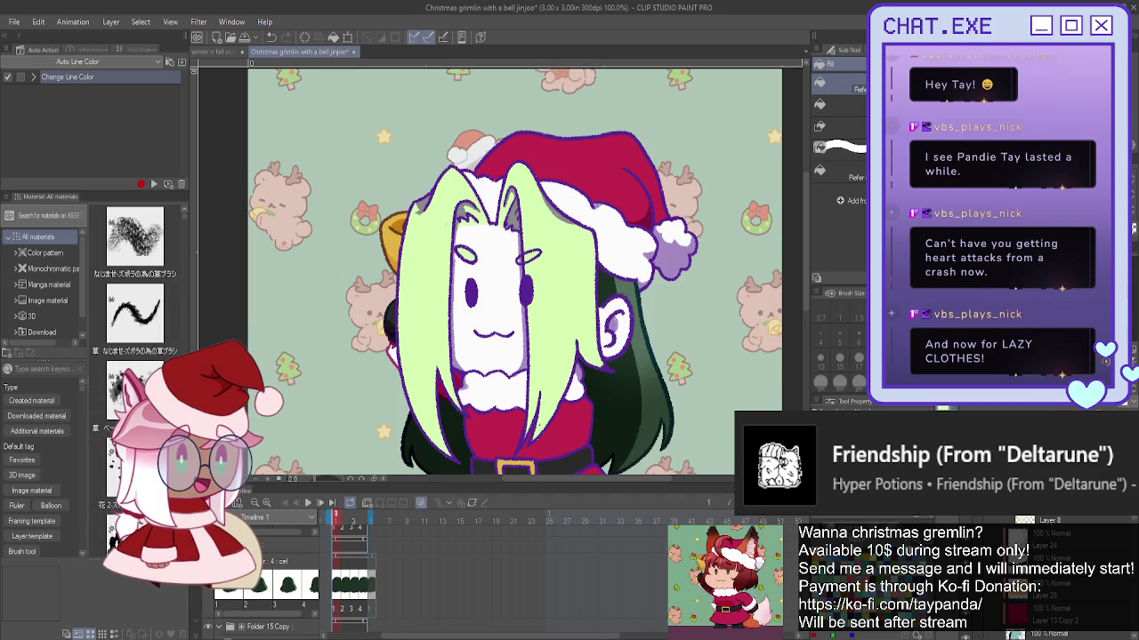
key(b)
mouse_move(516, 440)
mouse_down()
mouse_move(542, 382)
mouse_move(552, 436)
mouse_move(534, 450)
mouse_move(556, 378)
mouse_move(485, 449)
mouse_up()
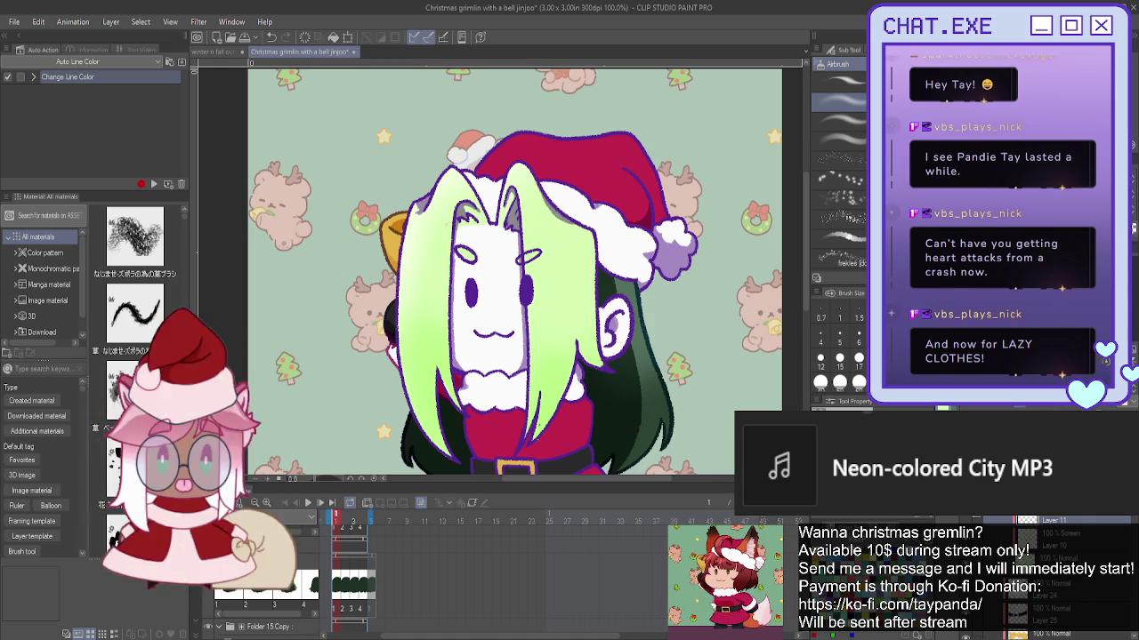
- Fill the leftover light gaps in the left bangs with lime green
key(p)
key(p)
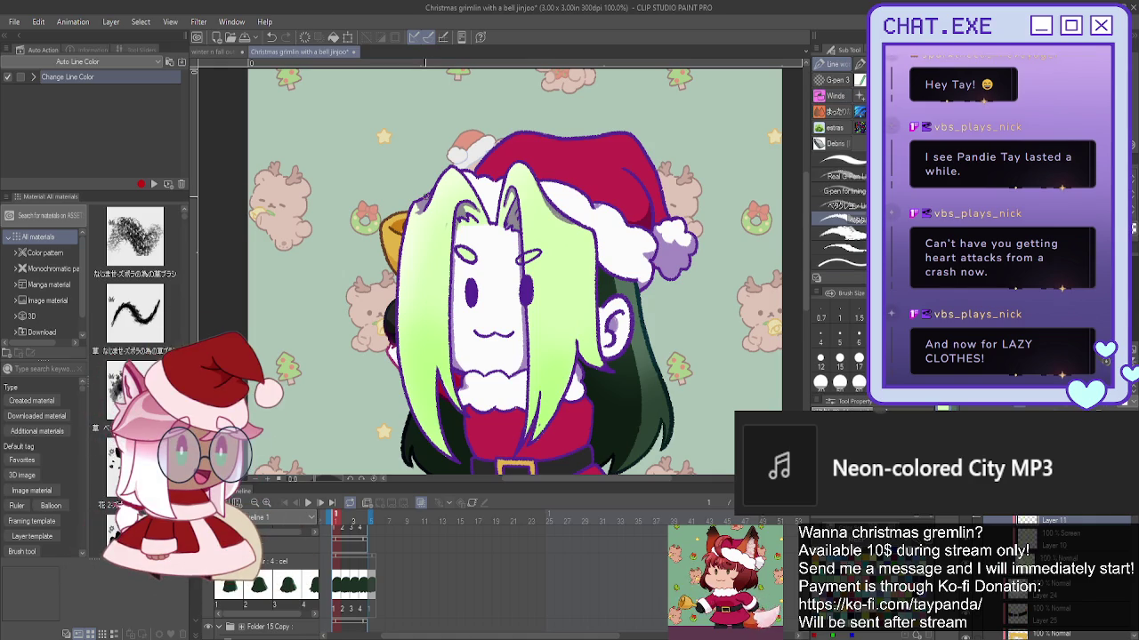
scroll(433, 200, up, 1)
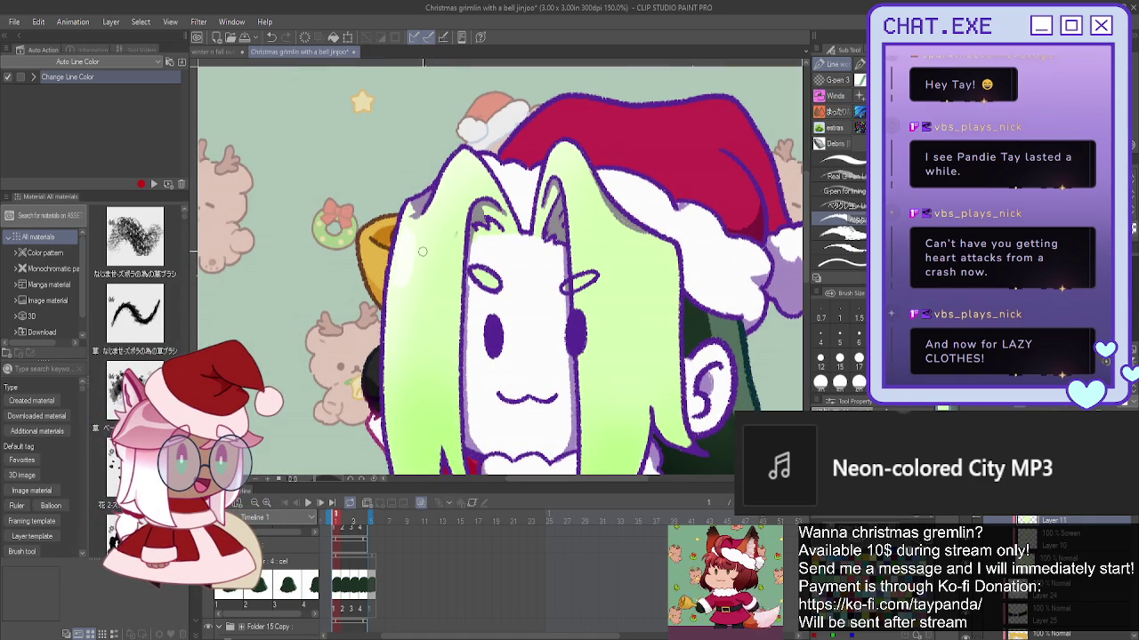
click(455, 234)
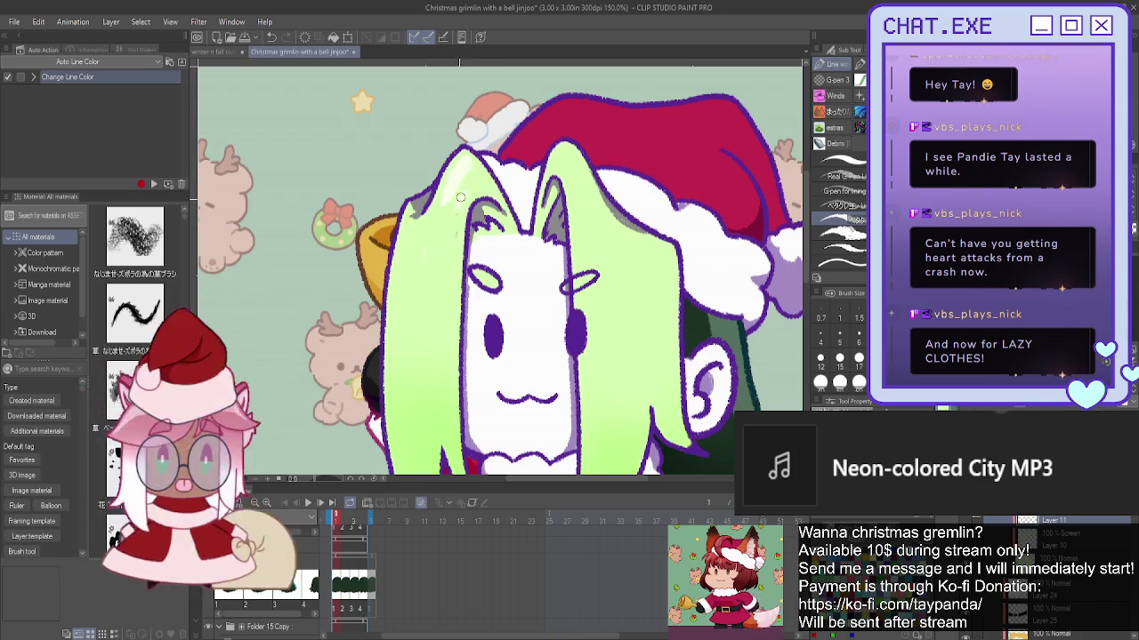
- Draw white highlight streaks along the top of the lime-green bangs
scroll(413, 99, down, 1)
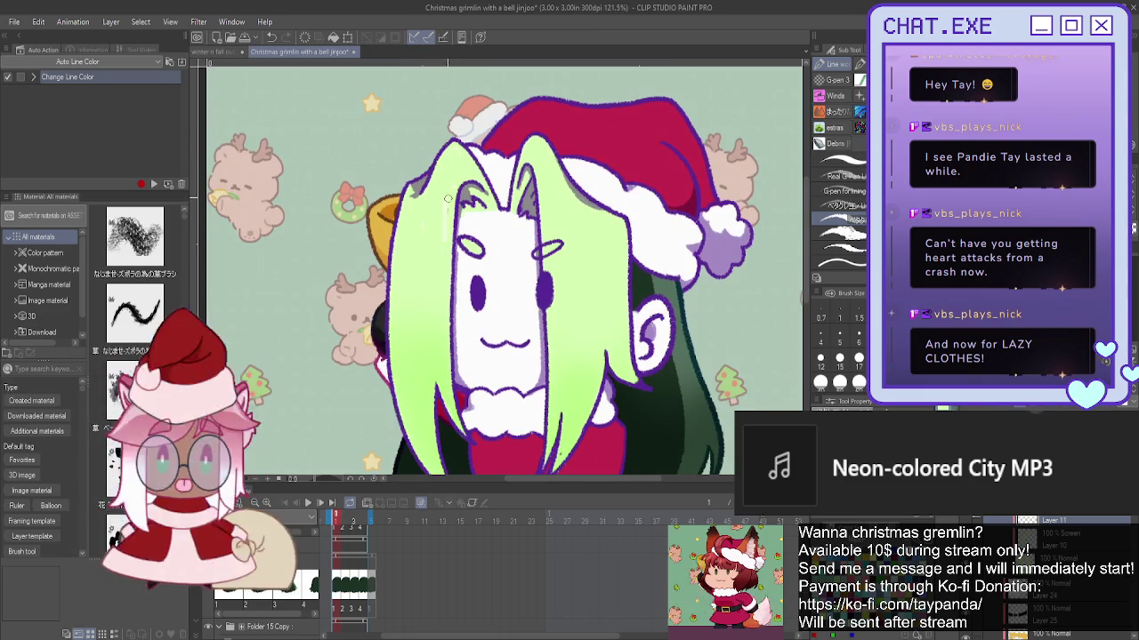
mouse_move(442, 224)
mouse_down()
mouse_move(445, 189)
mouse_move(451, 224)
mouse_up()
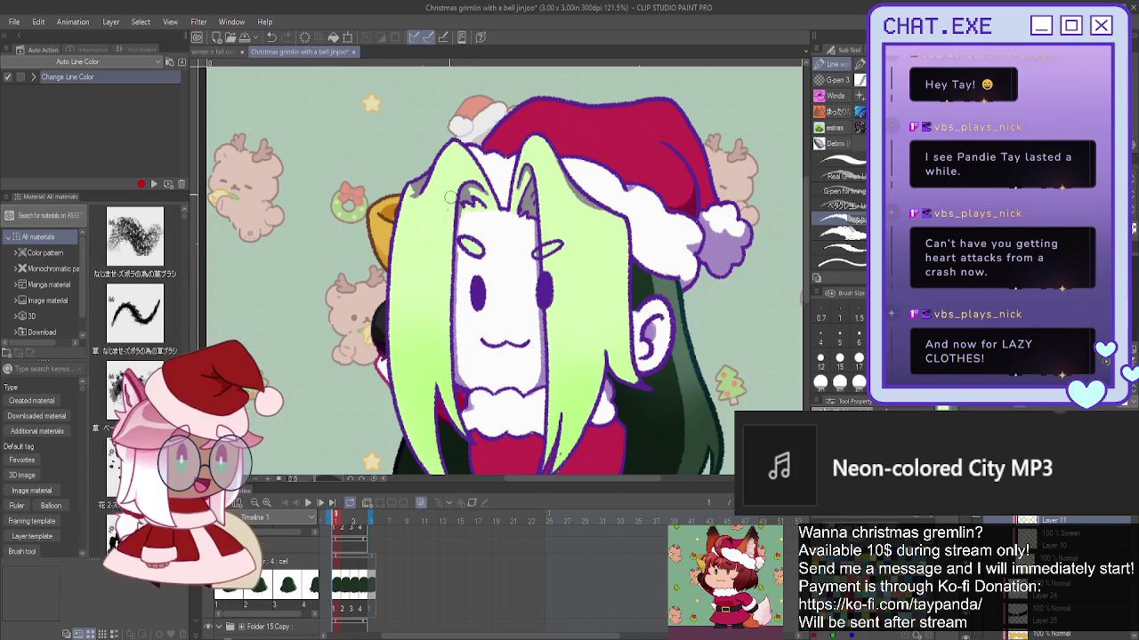
scroll(406, 207, up, 1)
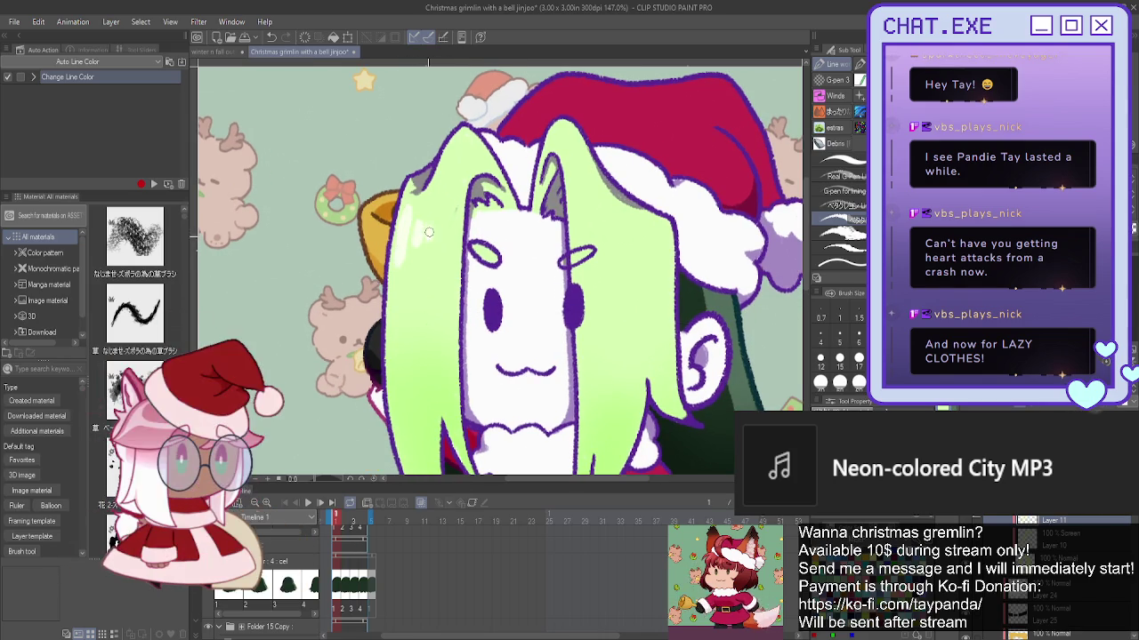
mouse_move(448, 217)
mouse_down()
mouse_move(441, 246)
mouse_move(450, 204)
mouse_up()
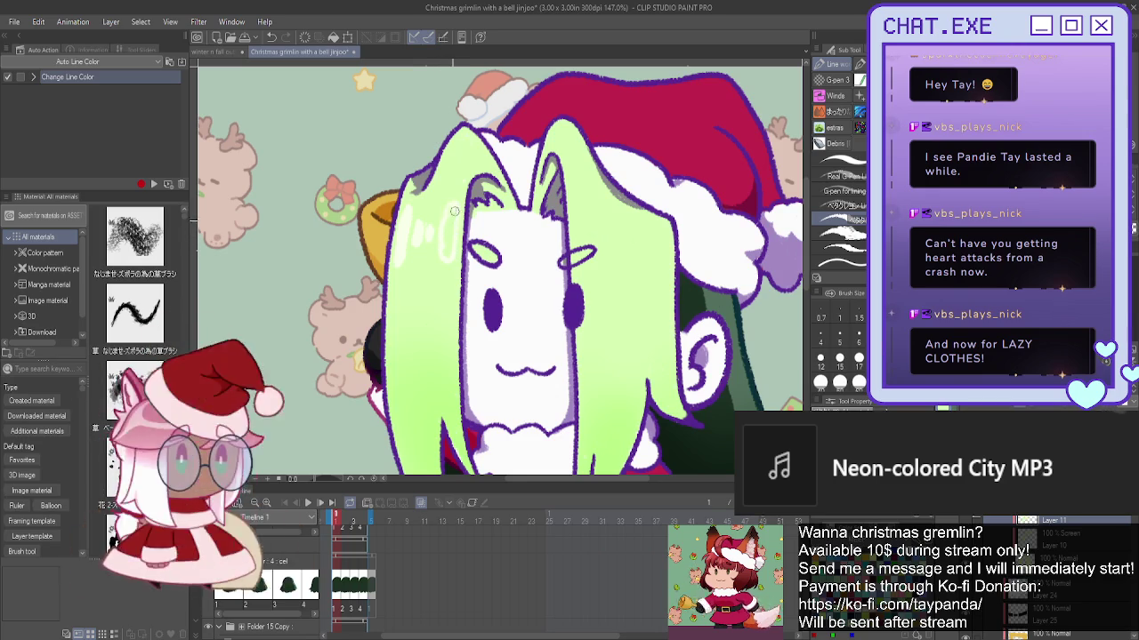
drag(448, 255, 450, 210)
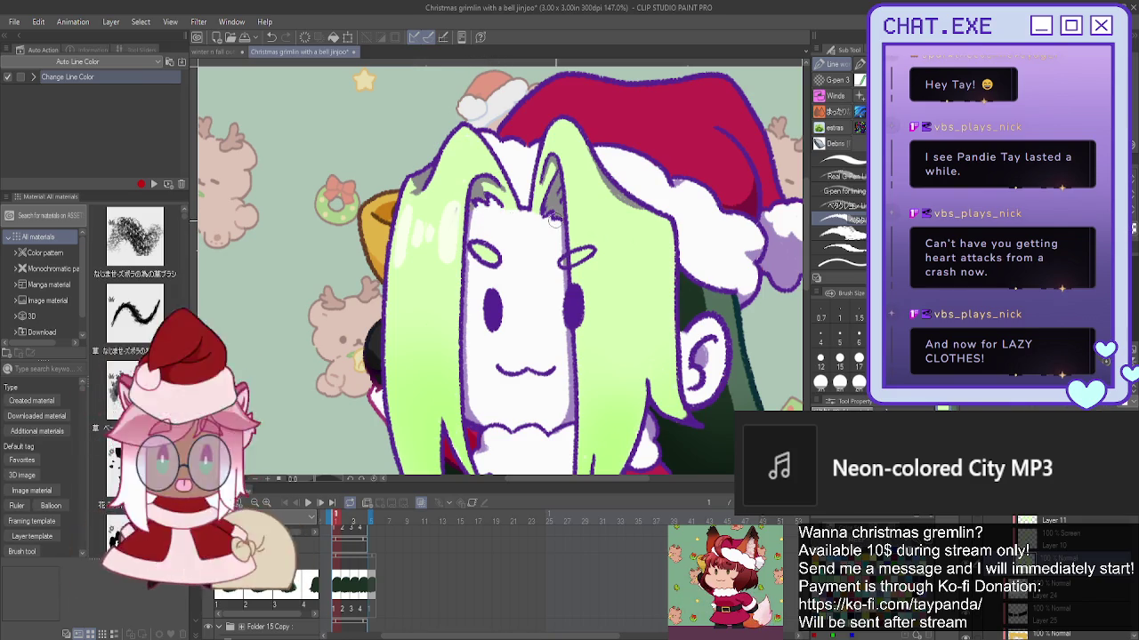
scroll(505, 313, down, 2)
scroll(506, 313, down, 1)
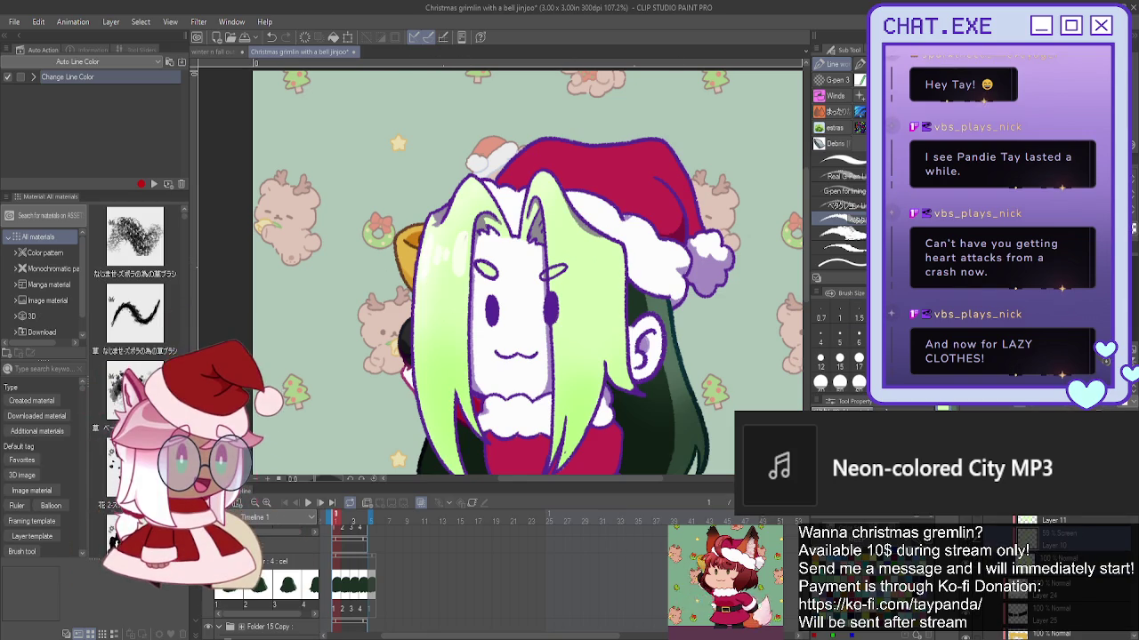
key(ctrl+minus)
key(ctrl+minus)
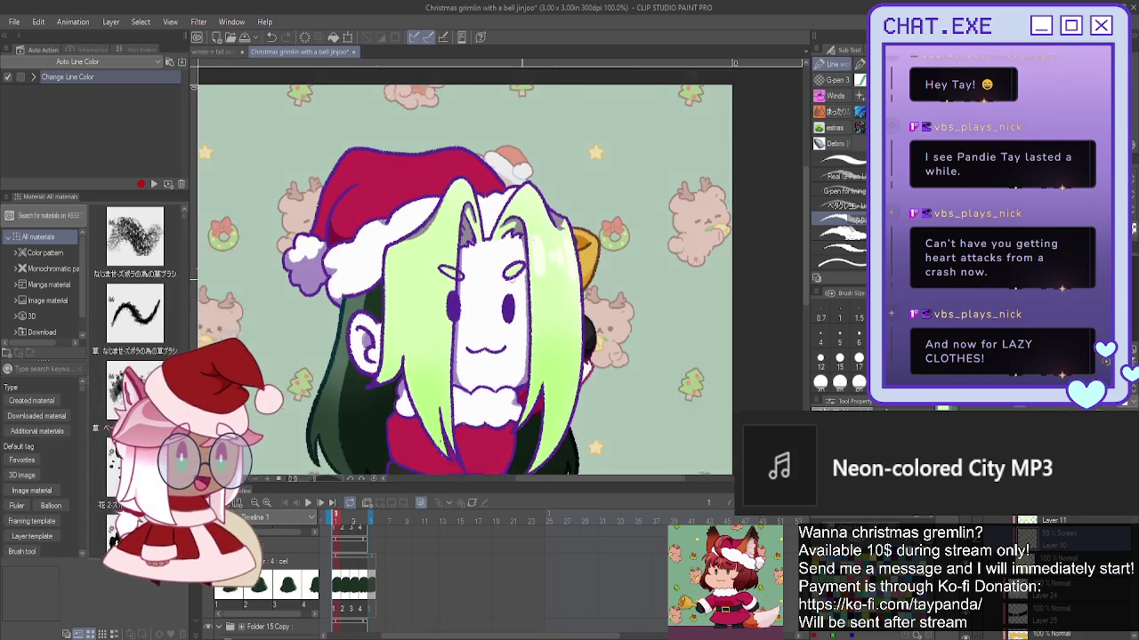
key(ctrl+minus)
key(h)
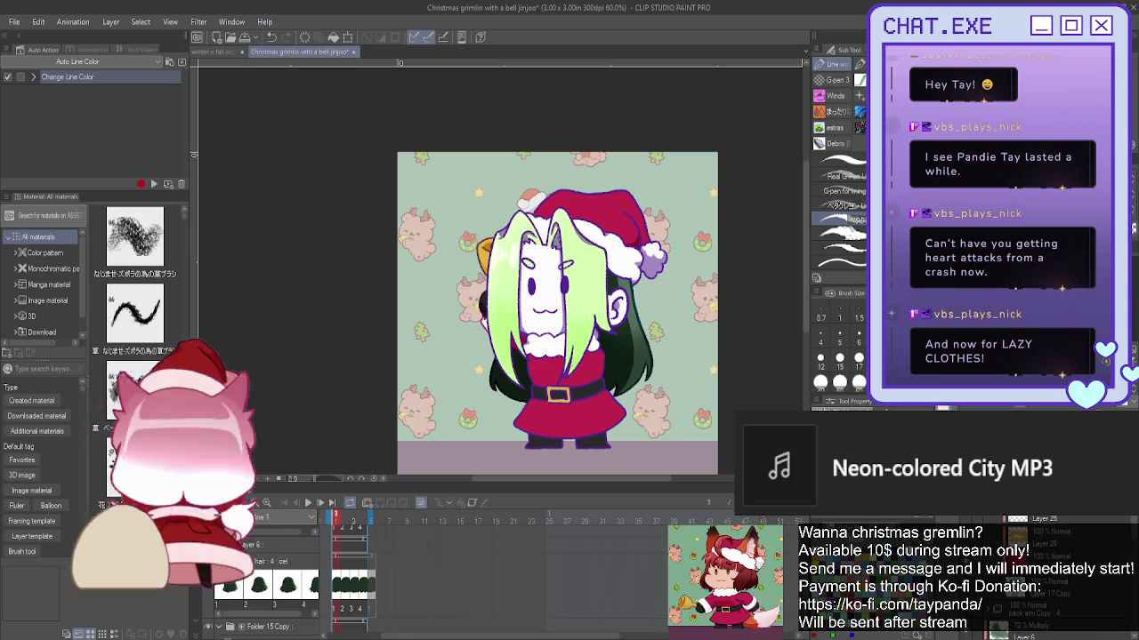
scroll(612, 286, up, 2)
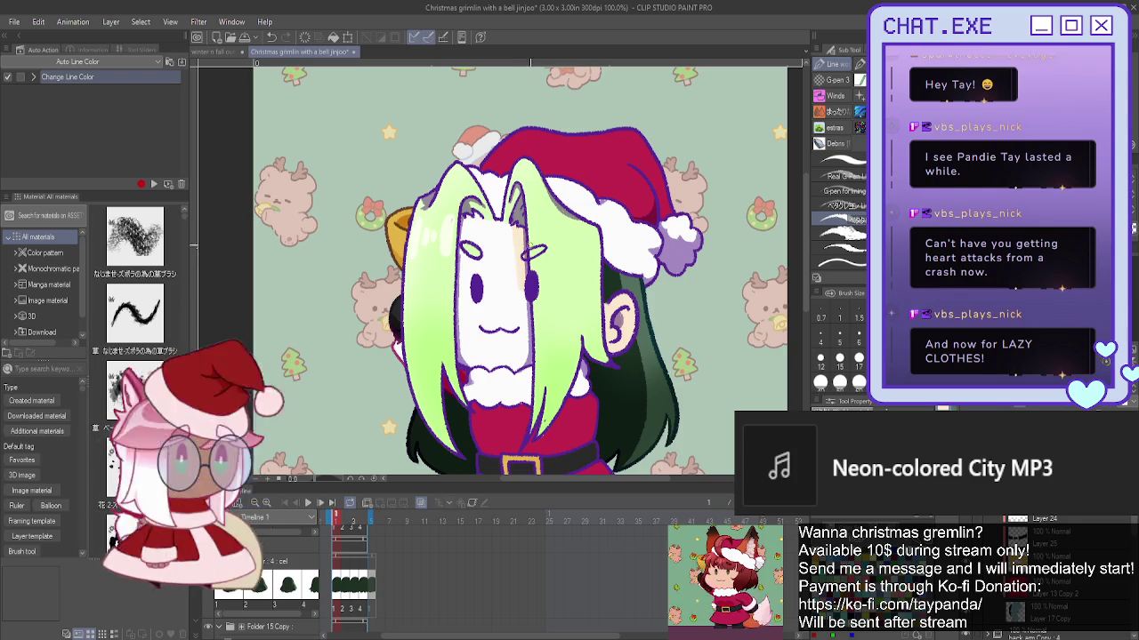
- Paint peach skin tone over the gremlin's face and cheeks, switching to a different brush
drag(463, 227, 523, 262)
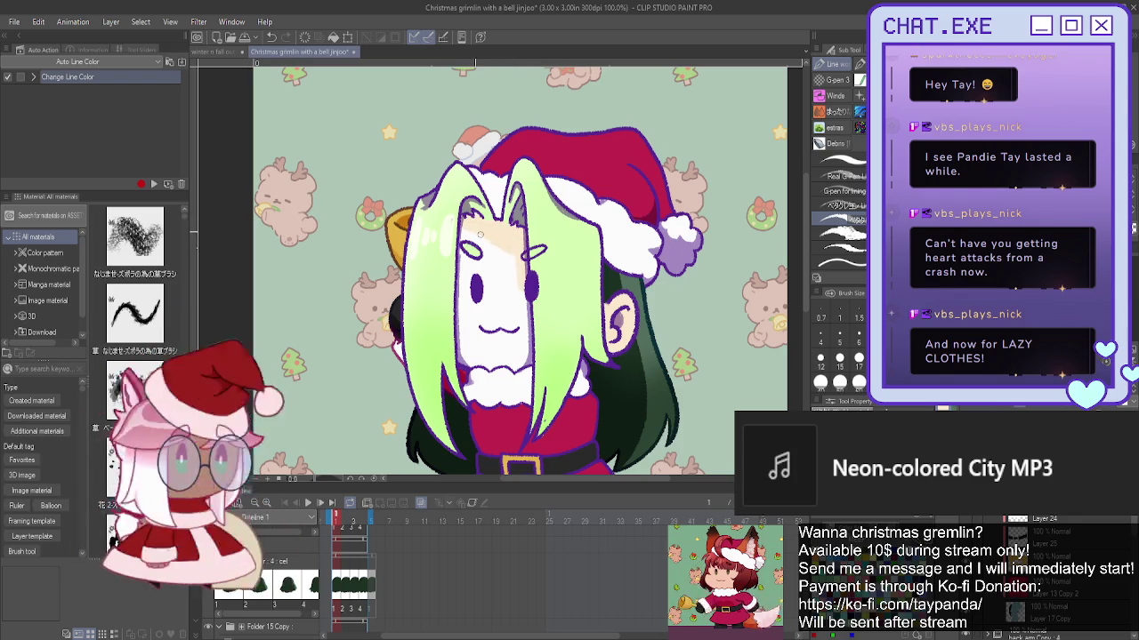
click(842, 161)
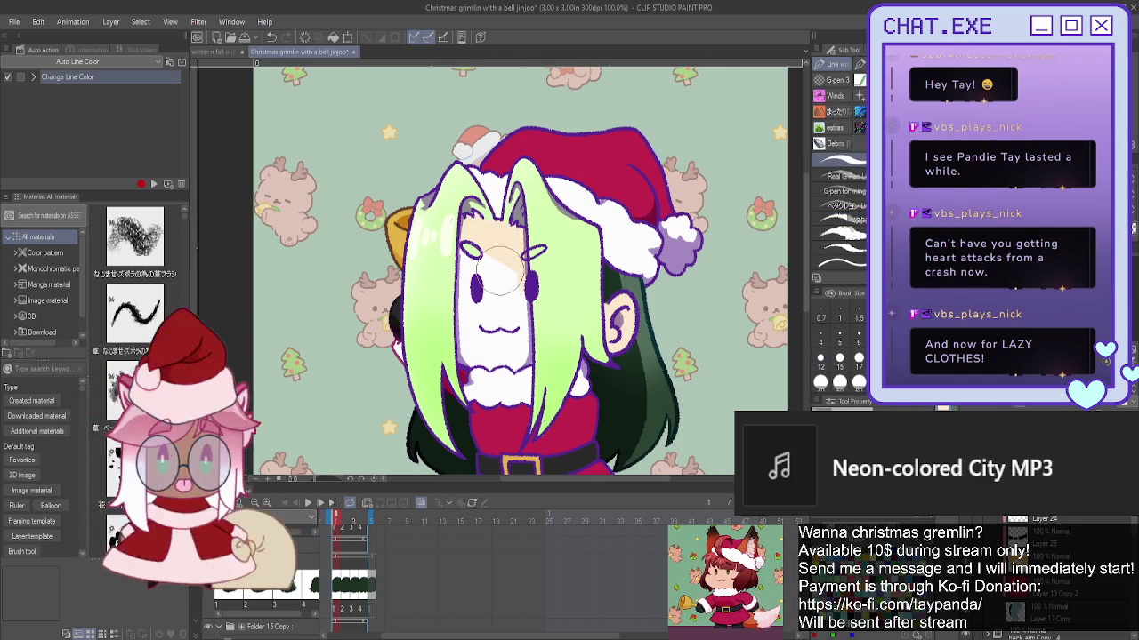
mouse_move(503, 267)
mouse_down()
mouse_move(525, 311)
mouse_move(456, 311)
mouse_up()
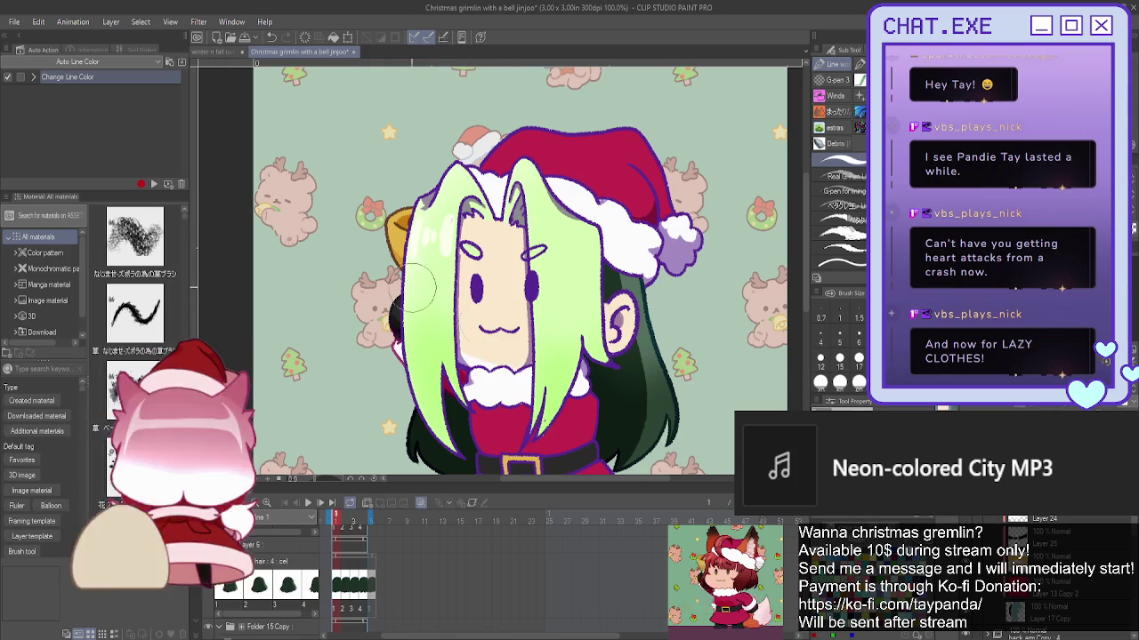
scroll(456, 307, up, 1)
scroll(463, 320, up, 2)
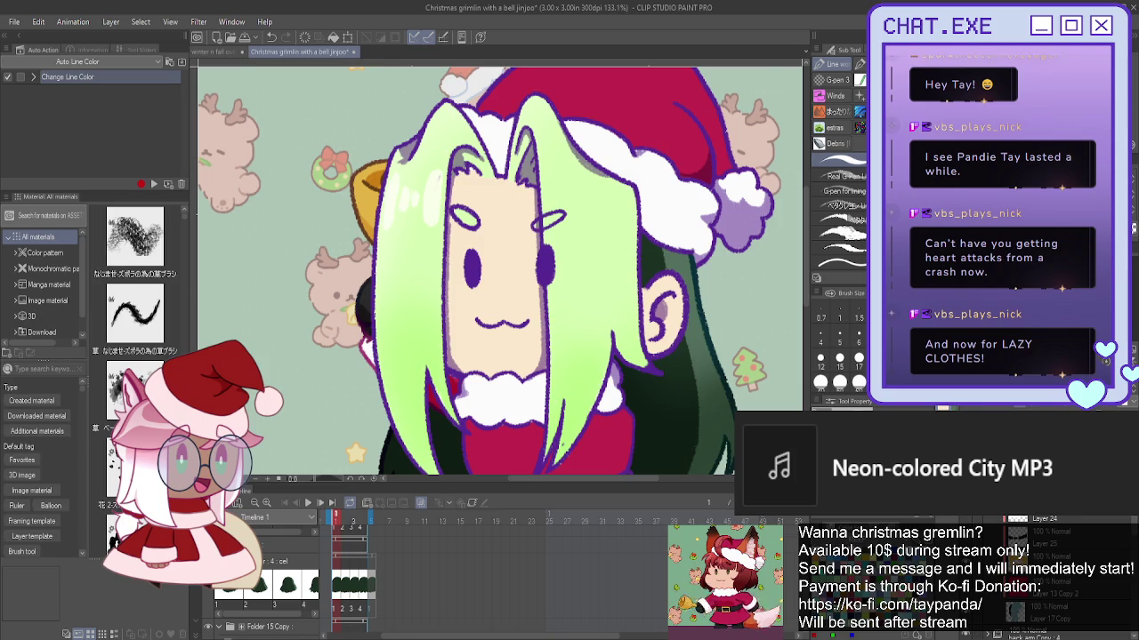
scroll(1050, 569, down, 5)
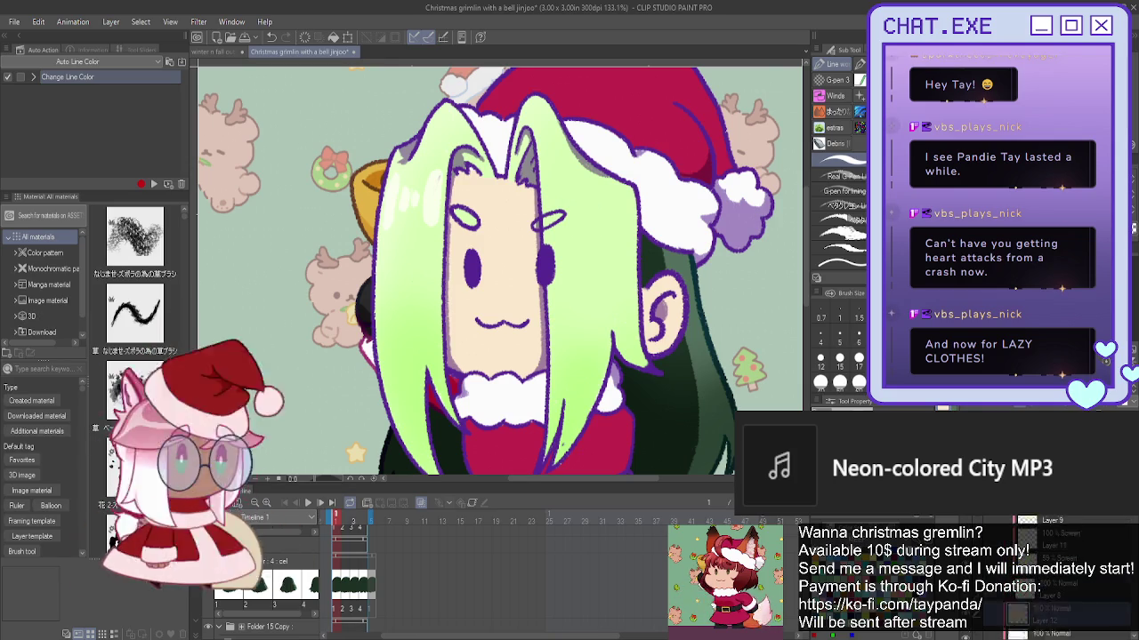
scroll(996, 525, down, 3)
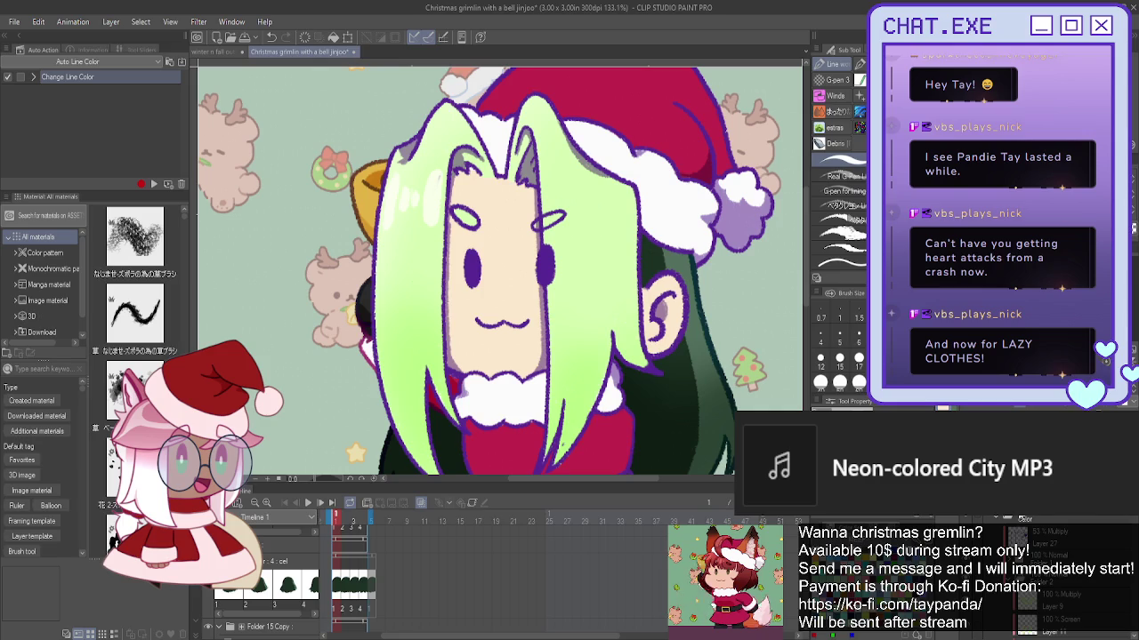
scroll(1032, 569, down, 2)
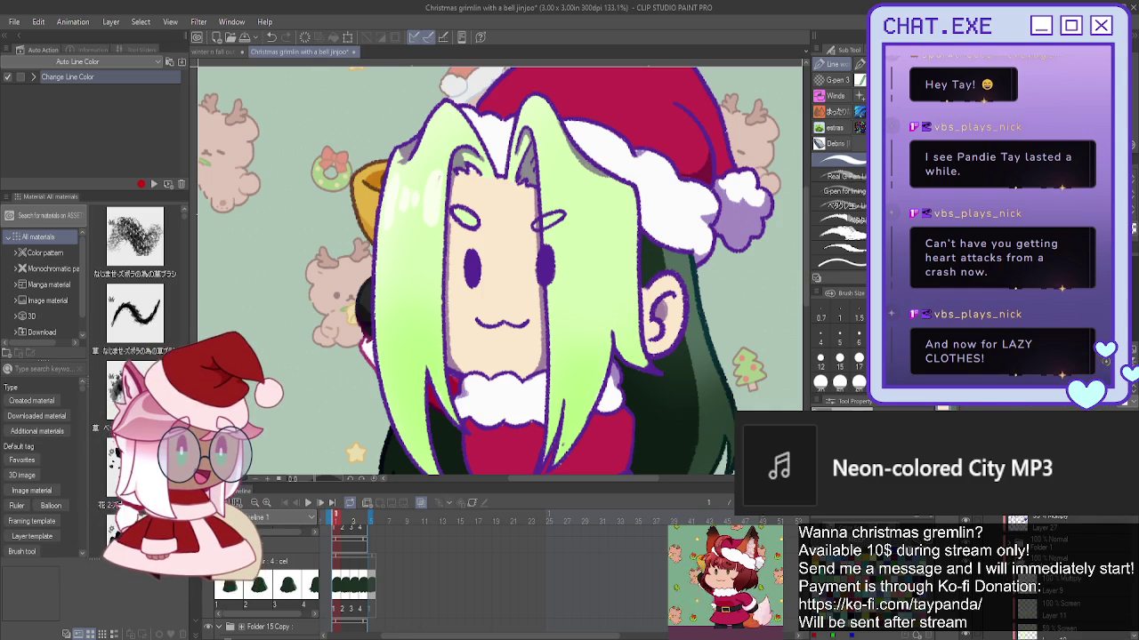
scroll(1021, 408, up, 2)
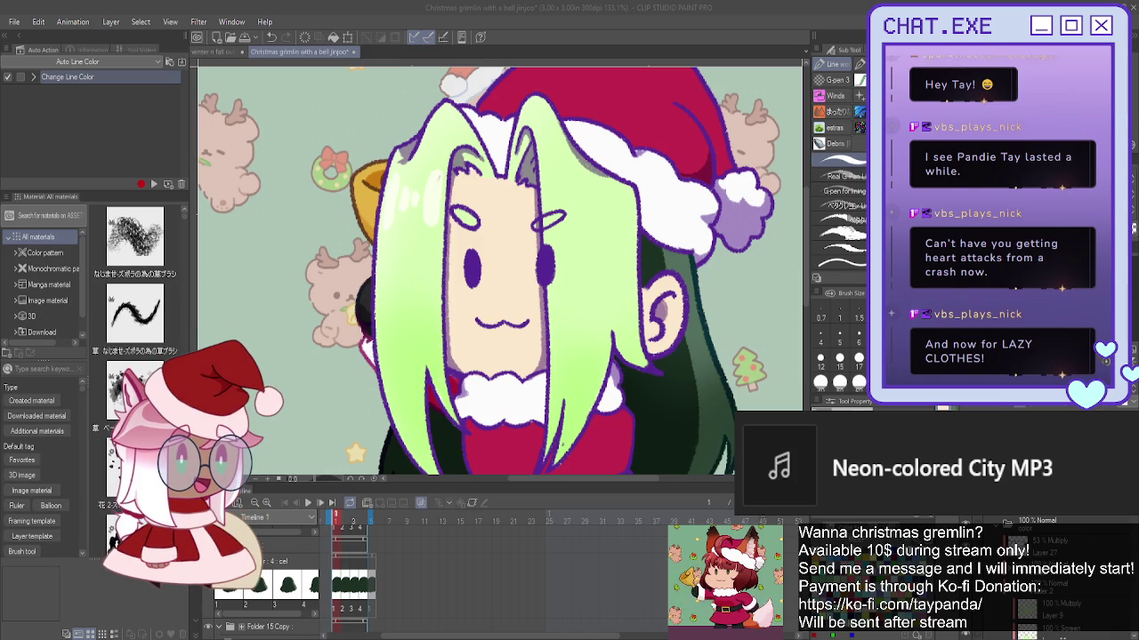
key(alt+Tab)
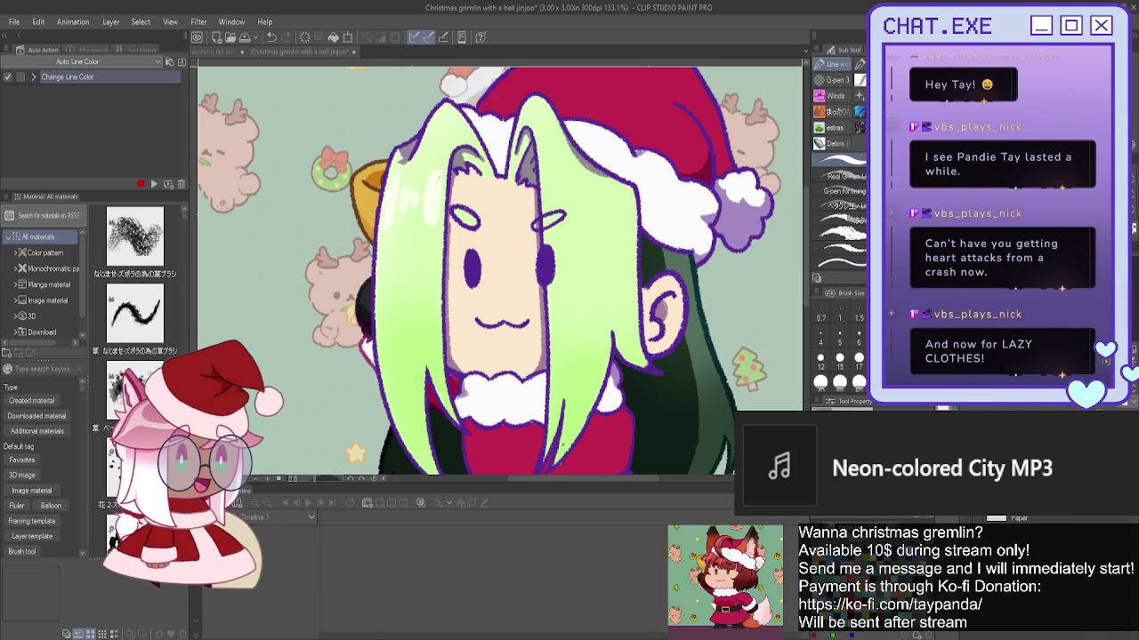